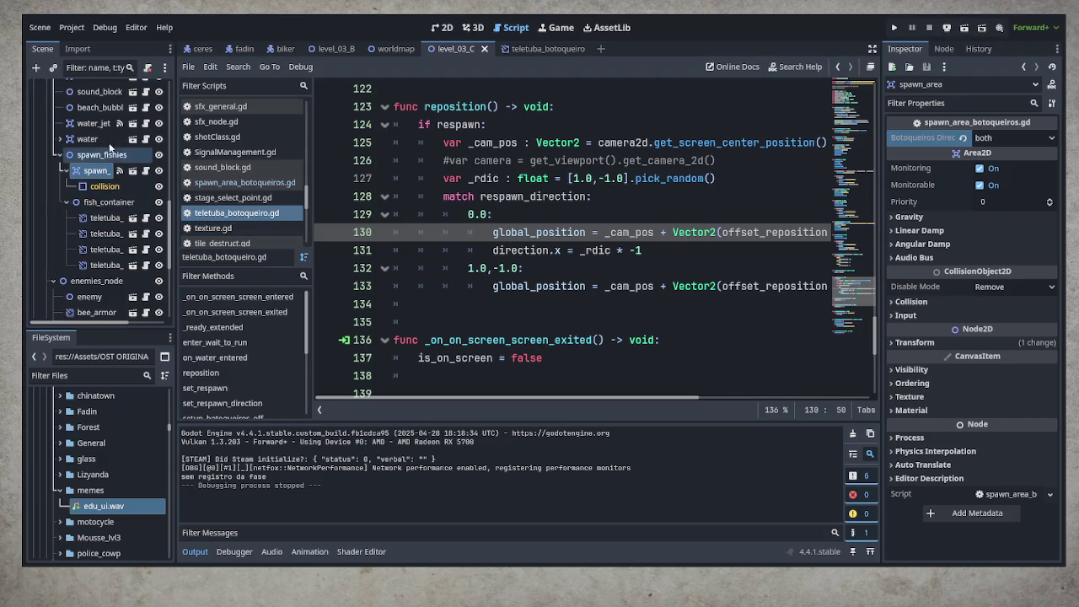
- Insert an empty line below water.gd's vfx_enter_water call, then view spawn_area_botoqueiros.gd
{"action": "left_click", "coordinate": [146, 140]}
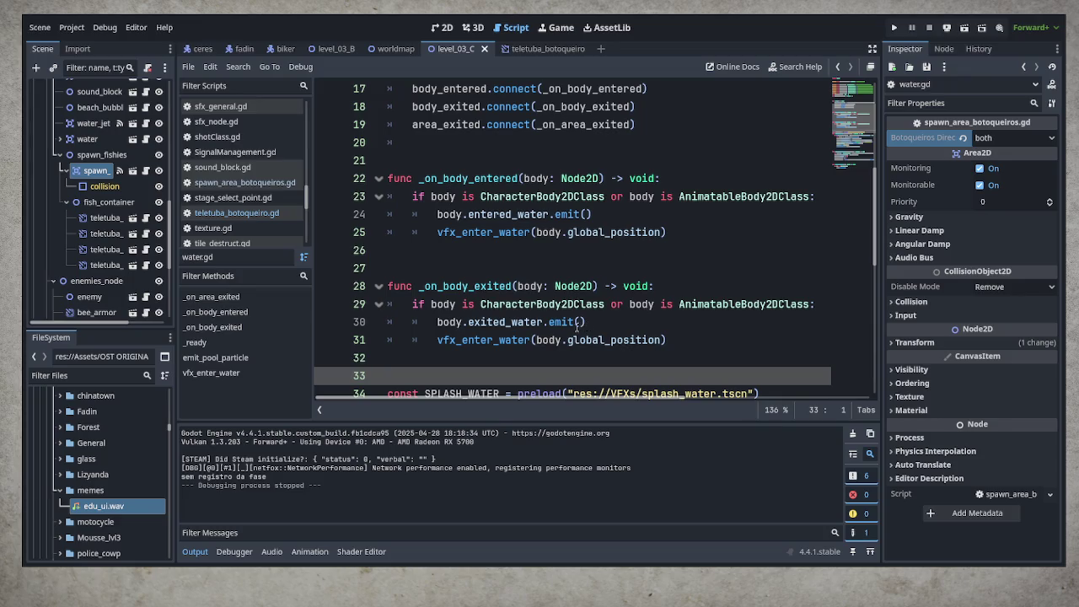
{"action": "left_click", "coordinate": [674, 233]}
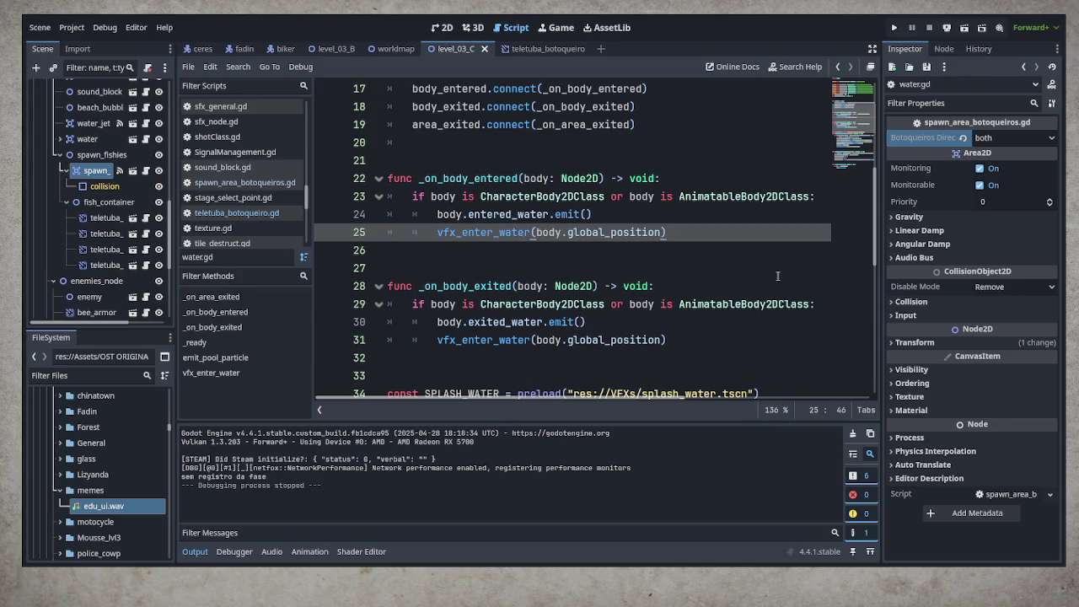
{"action": "key", "text": "Return"}
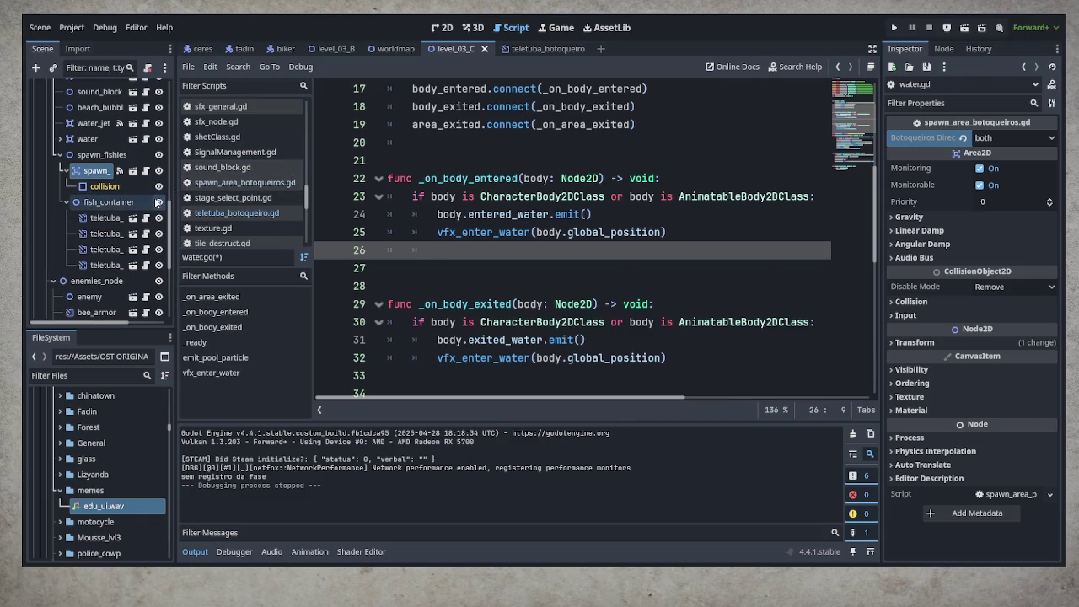
{"action": "left_click", "coordinate": [145, 170]}
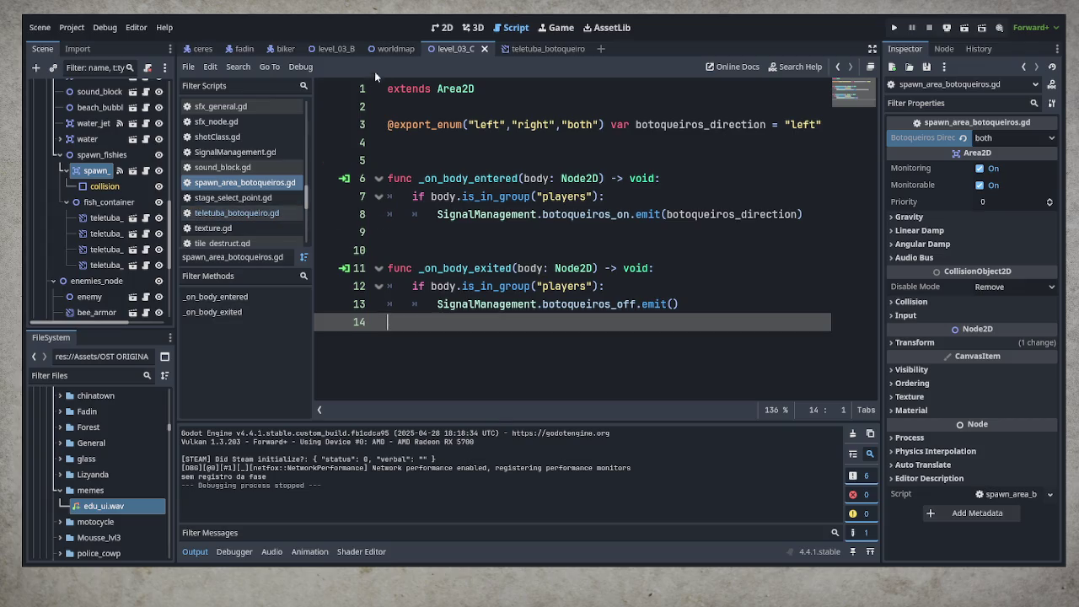
{"action": "left_click", "coordinate": [540, 49]}
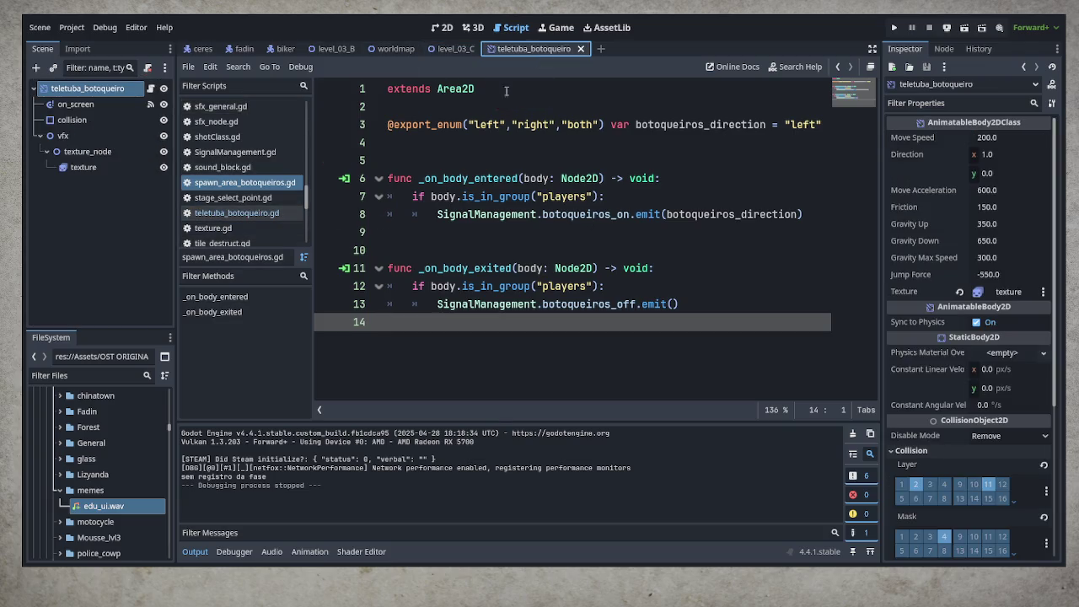
- Delete the edu_ui.wav sound path from line 90 of teletuba_botoqueiro.gd
{"action": "left_click", "coordinate": [150, 87]}
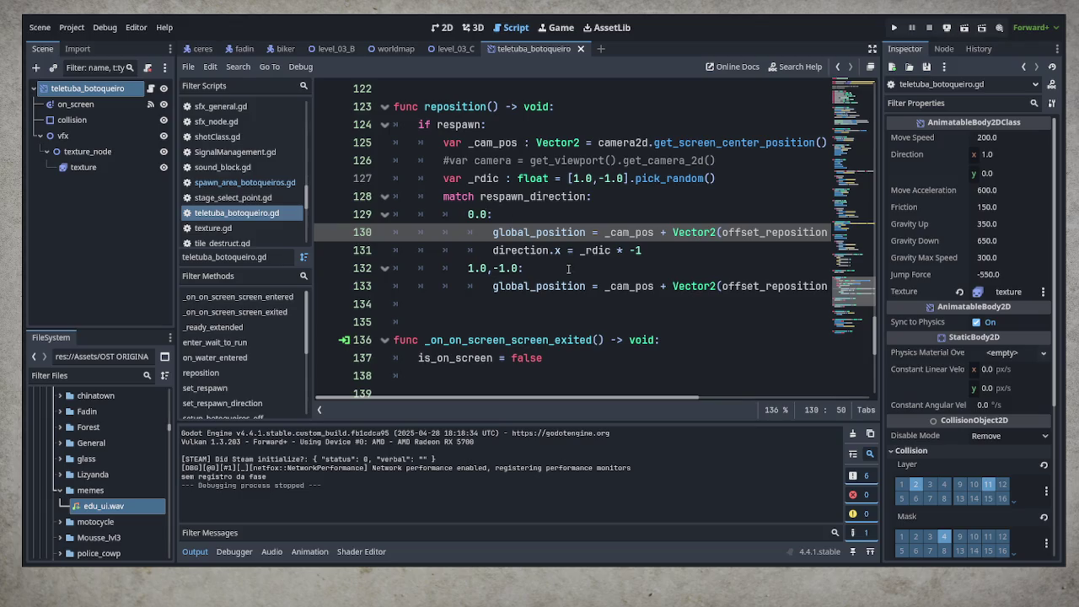
{"action": "scroll", "coordinate": [660, 309], "scroll_direction": "up", "scroll_amount": 10}
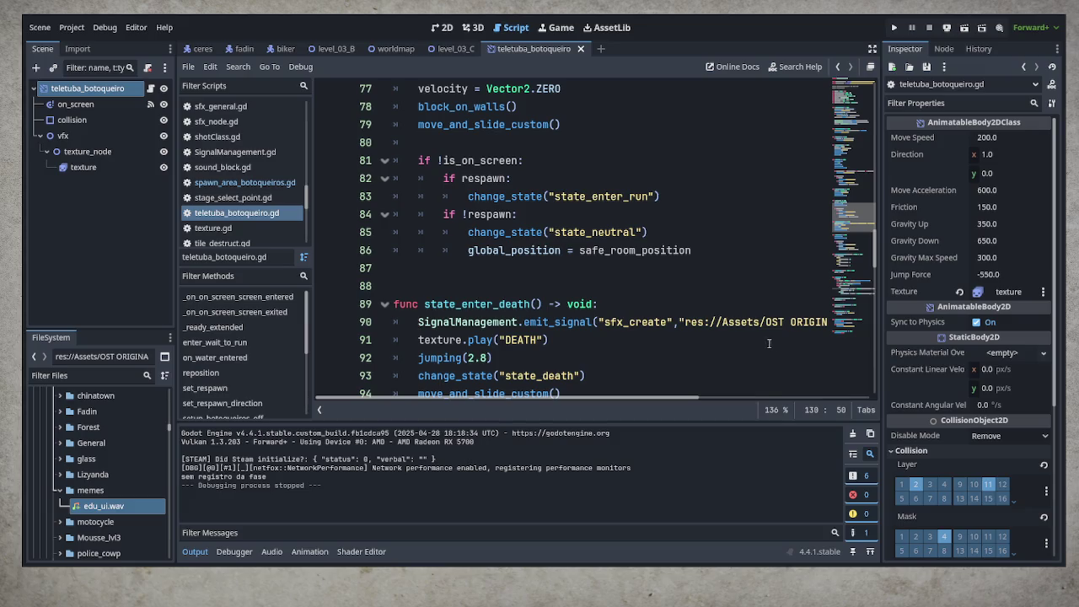
{"action": "left_click", "coordinate": [683, 322]}
{"action": "mouse_move", "coordinate": [683, 322]}
{"action": "left_mouse_down"}
{"action": "mouse_move", "coordinate": [843, 322]}
{"action": "mouse_move", "coordinate": [727, 322]}
{"action": "left_mouse_up"}
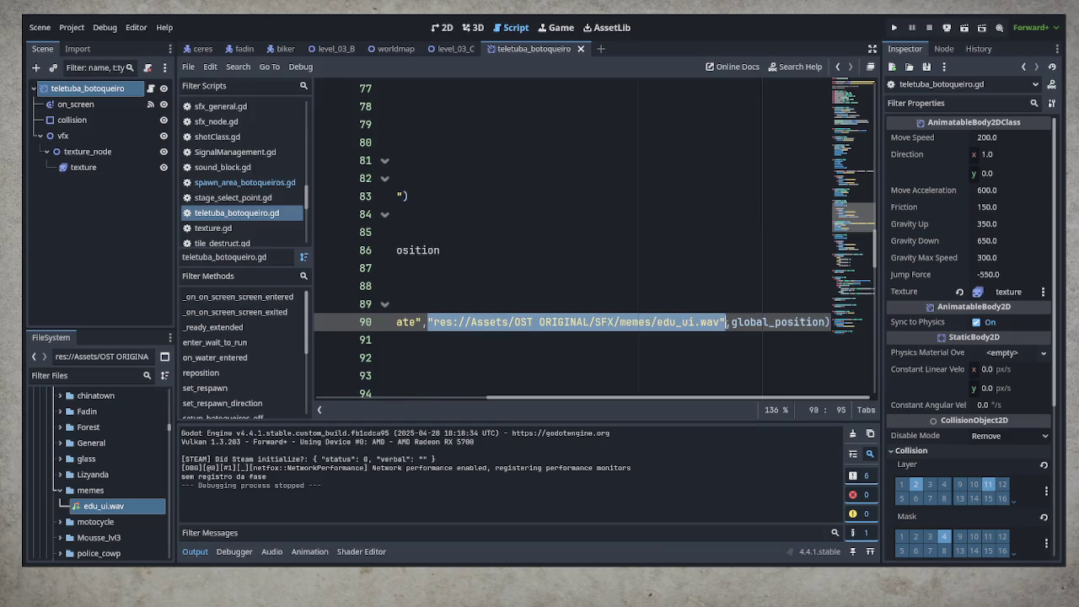
{"action": "key", "text": "BackSpace"}
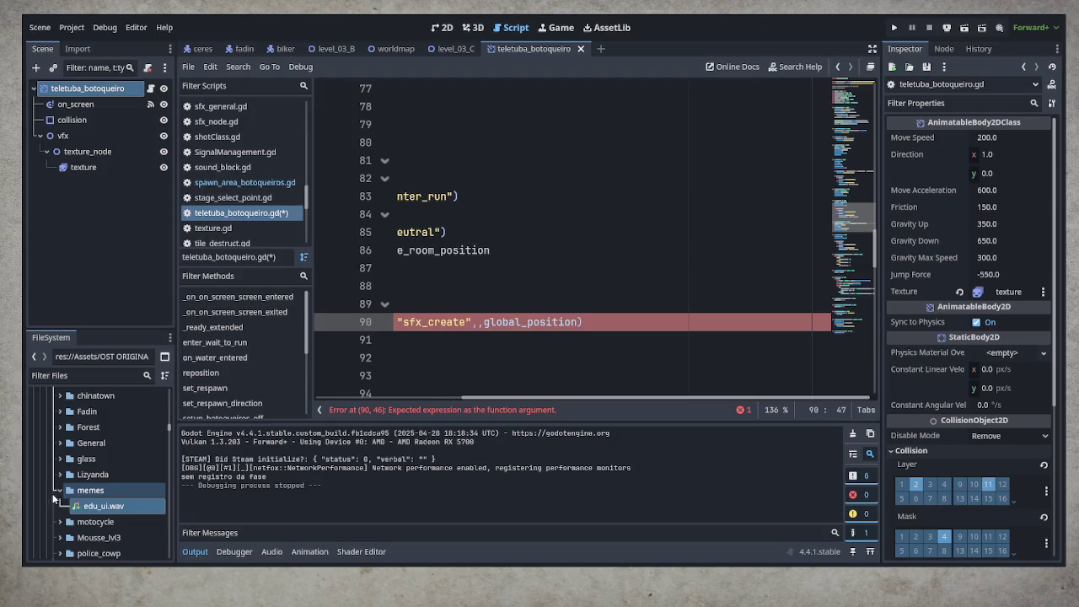
- Drop the tutuba_hurt.wav path into line 90, copy that sound line, save, and return to level_03_C
{"action": "left_click", "coordinate": [58, 492]}
{"action": "left_click", "coordinate": [58, 442]}
{"action": "scroll", "coordinate": [143, 495], "scroll_direction": "down", "scroll_amount": 8}
{"action": "scroll", "coordinate": [143, 491], "scroll_direction": "down", "scroll_amount": 10}
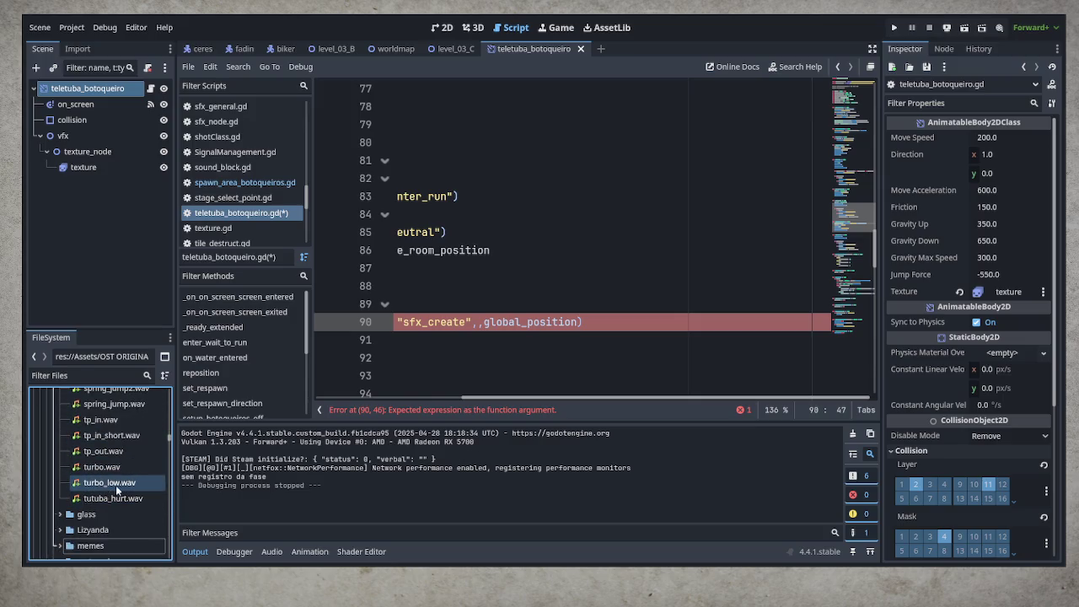
{"action": "mouse_move", "coordinate": [108, 498]}
{"action": "left_mouse_down"}
{"action": "mouse_move", "coordinate": [462, 376]}
{"action": "mouse_move", "coordinate": [552, 299]}
{"action": "mouse_move", "coordinate": [683, 276]}
{"action": "left_mouse_up"}
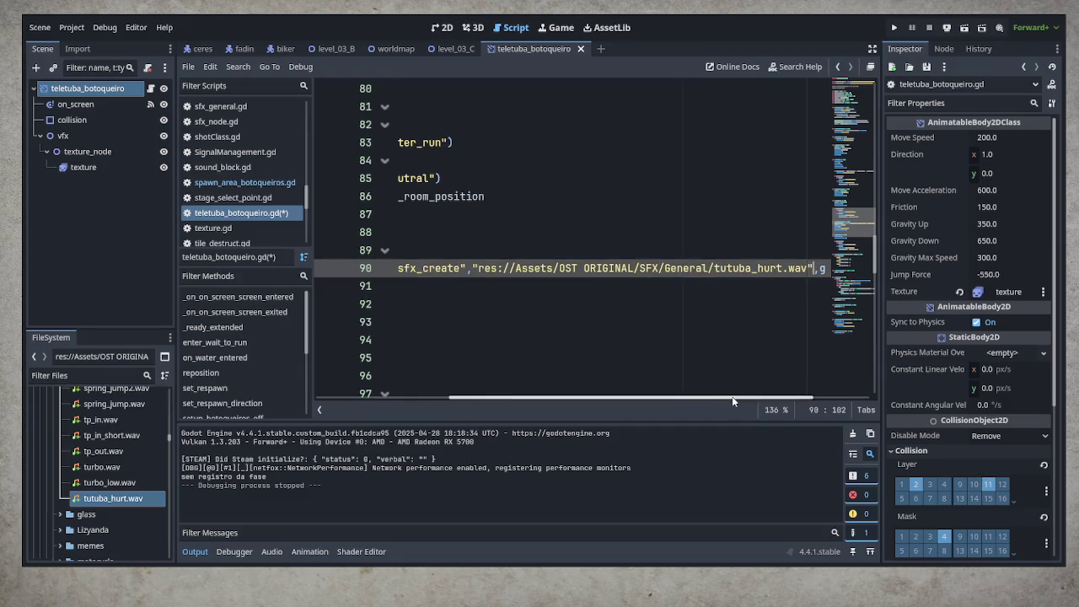
{"action": "left_click_drag", "start_coordinate": [731, 397], "coordinate": [481, 403]}
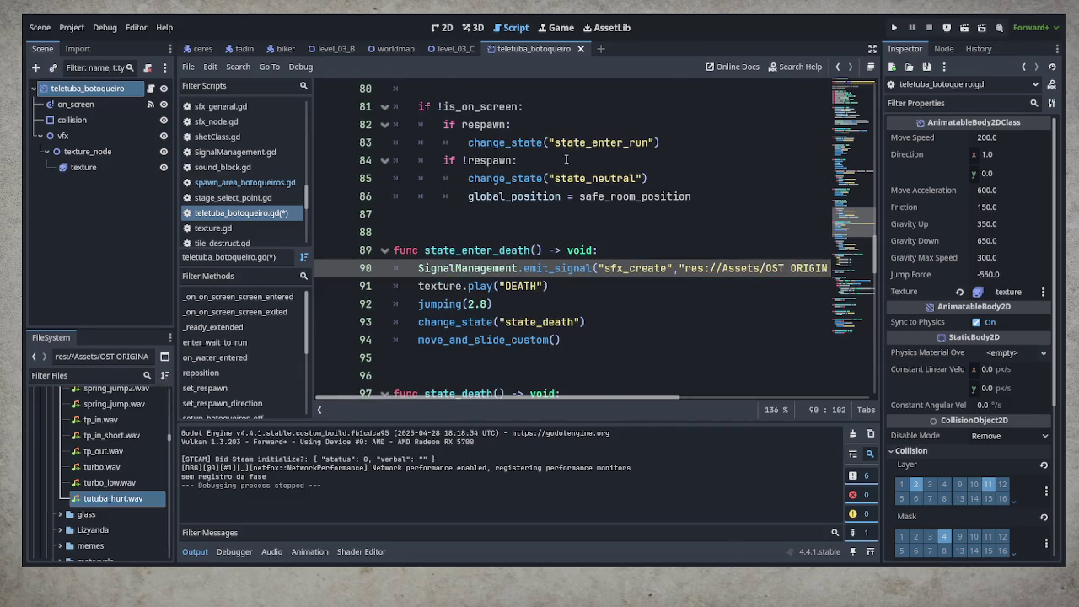
{"action": "left_click_drag", "start_coordinate": [419, 268], "coordinate": [834, 268]}
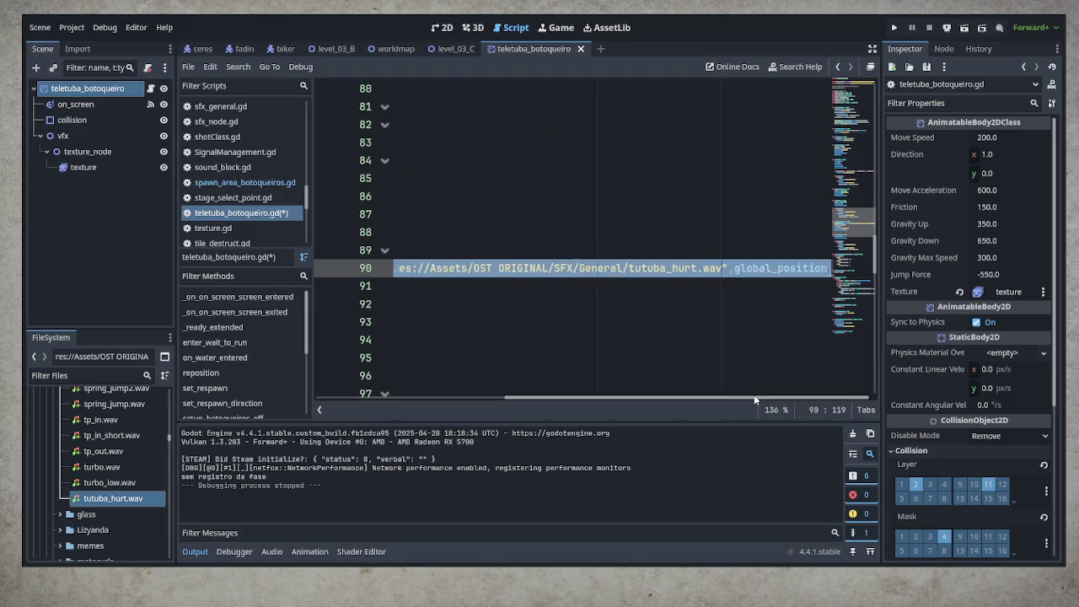
{"action": "left_click_drag", "start_coordinate": [759, 398], "coordinate": [562, 397]}
{"action": "key", "text": "ctrl+s"}
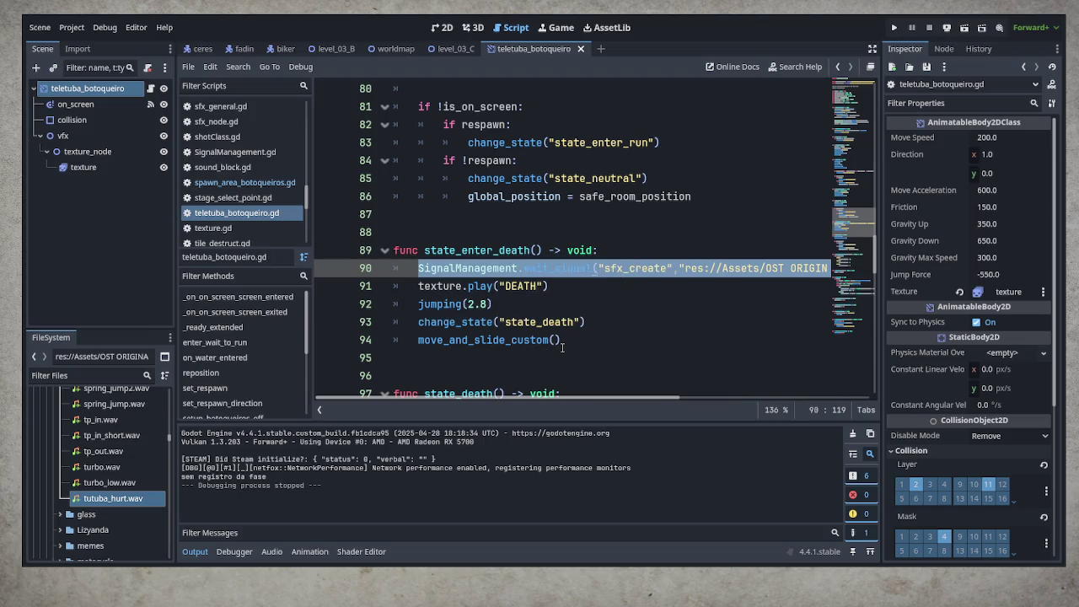
{"action": "left_click", "coordinate": [451, 50]}
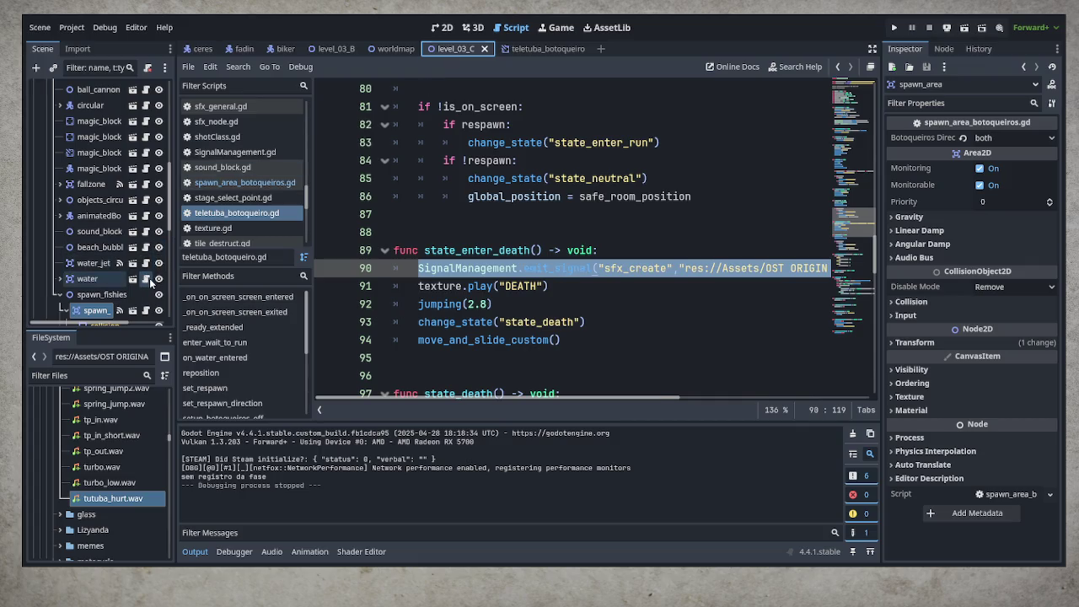
- Paste the copied sound-effect line into water.gd line 26 and remove its tutuba_hurt.wav path
{"action": "left_click", "coordinate": [147, 279]}
{"action": "key", "text": "ctrl+v"}
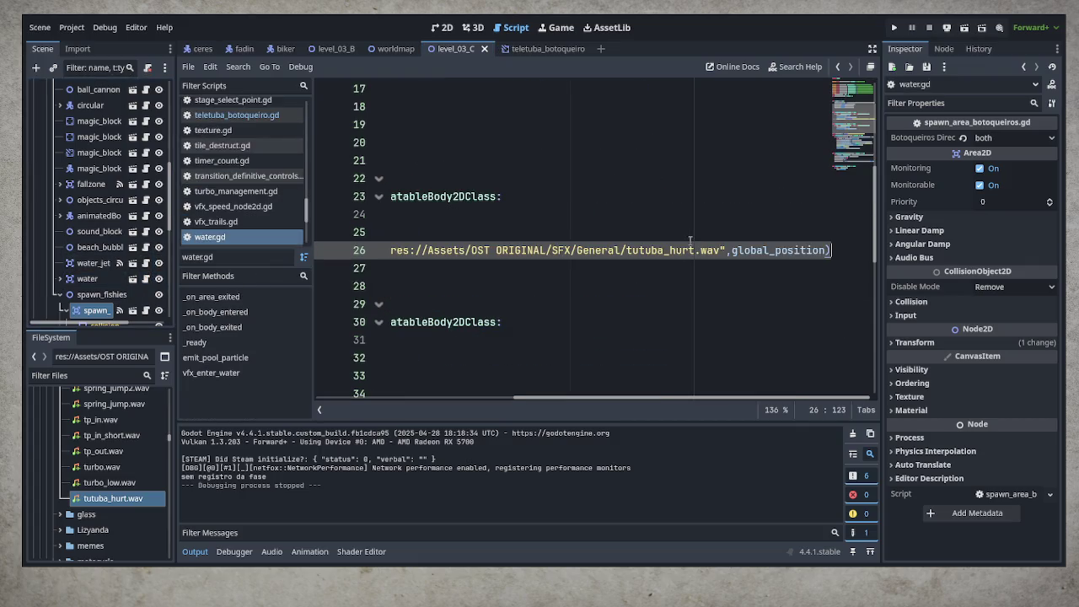
{"action": "key", "text": "ctrl+shift+Left"}
{"action": "key", "text": "ctrl+shift+Left"}
{"action": "key", "text": "ctrl+shift+Left"}
{"action": "key", "text": "ctrl+shift+Right"}
{"action": "key", "text": "ctrl+shift+Right"}
{"action": "key", "text": "ctrl+shift+Right"}
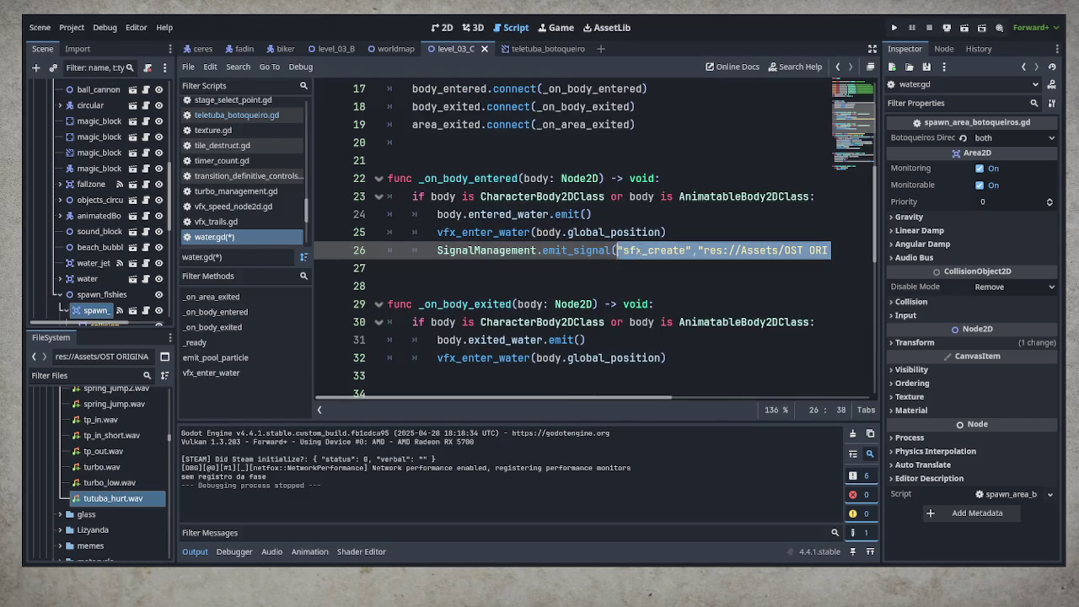
{"action": "key", "text": "shift+Left"}
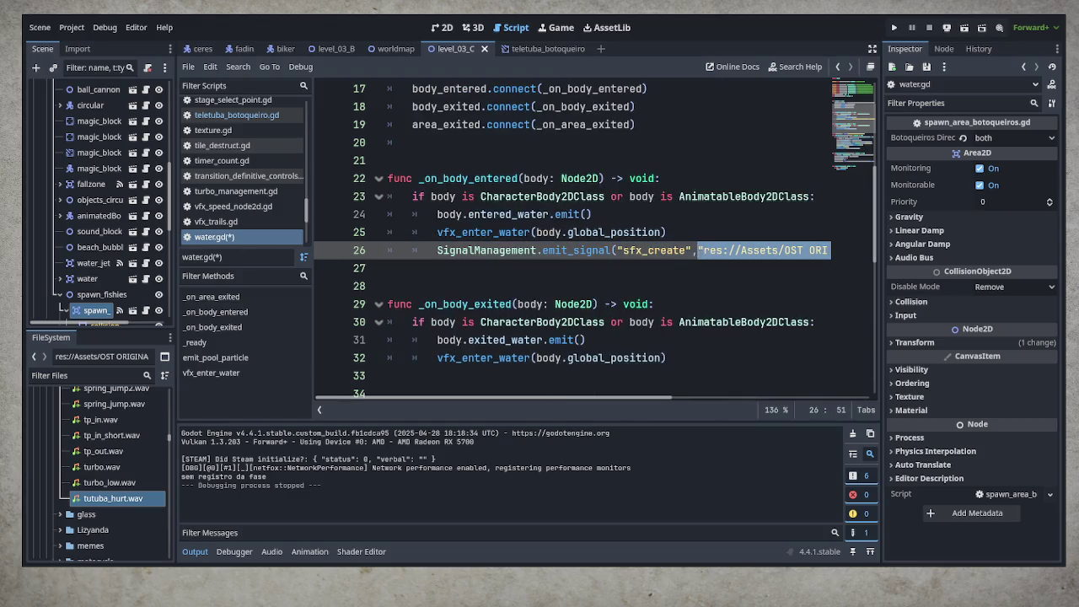
{"action": "key", "text": "Delete"}
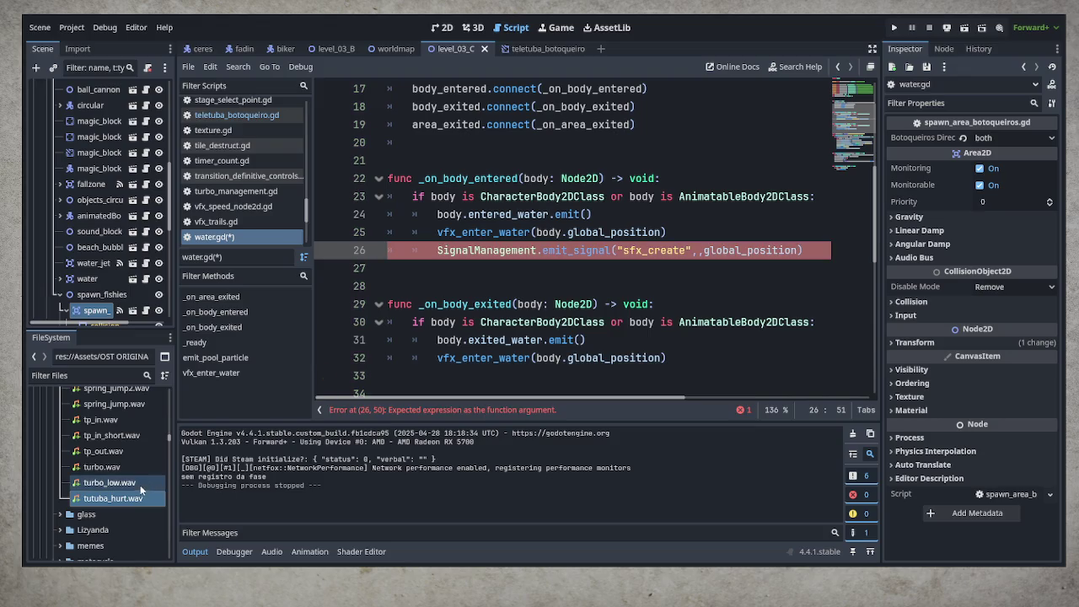
- Preview splash_water.wav and insert its path into the line 26 sfx_create call
{"action": "scroll", "coordinate": [109, 450], "scroll_direction": "up", "scroll_amount": 1}
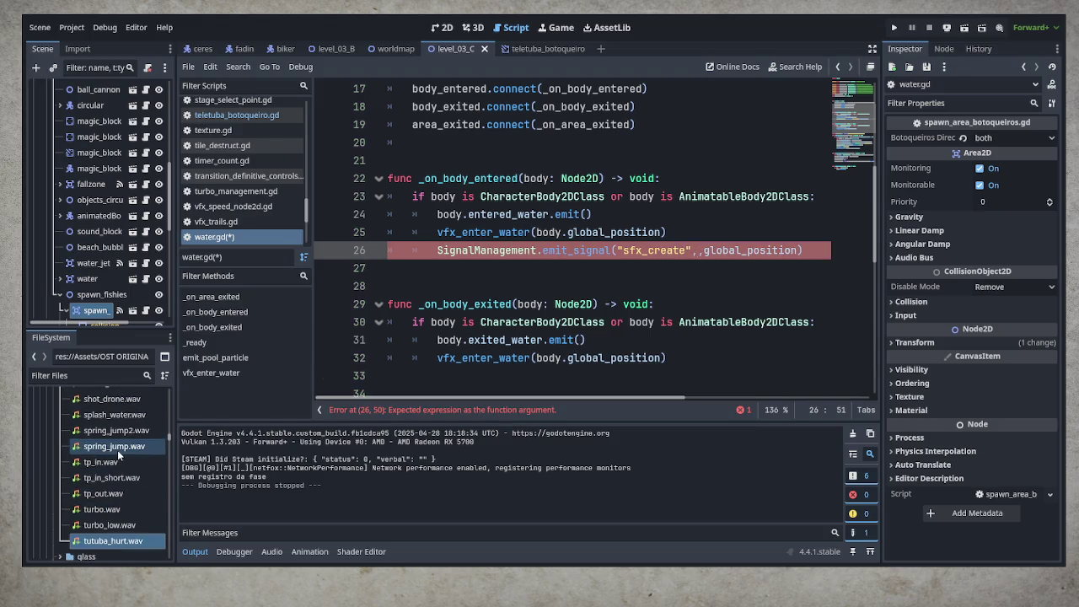
{"action": "left_click", "coordinate": [121, 418]}
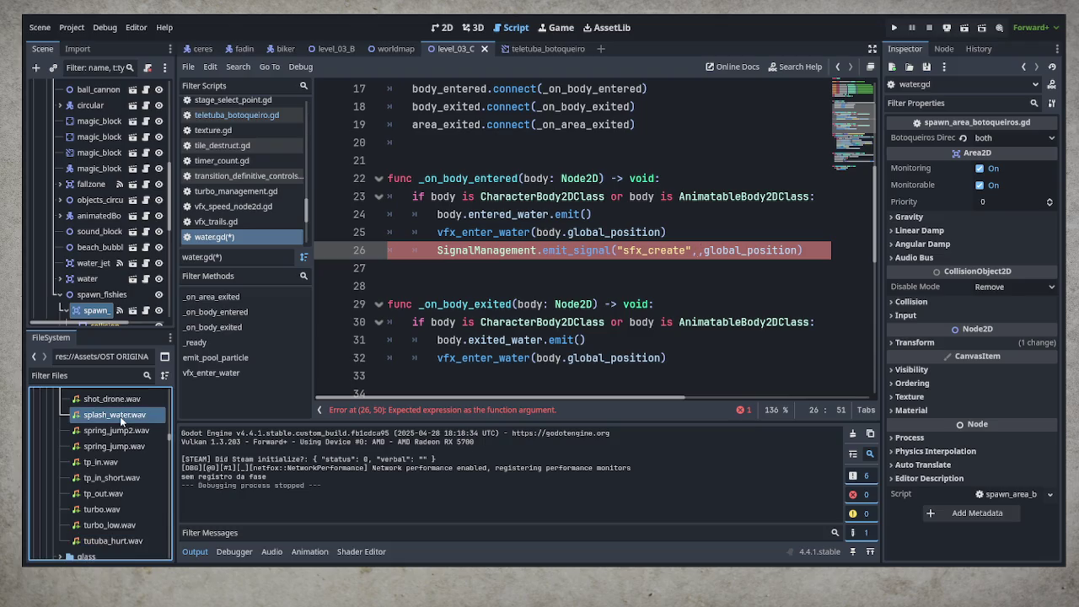
{"action": "left_click", "coordinate": [893, 181]}
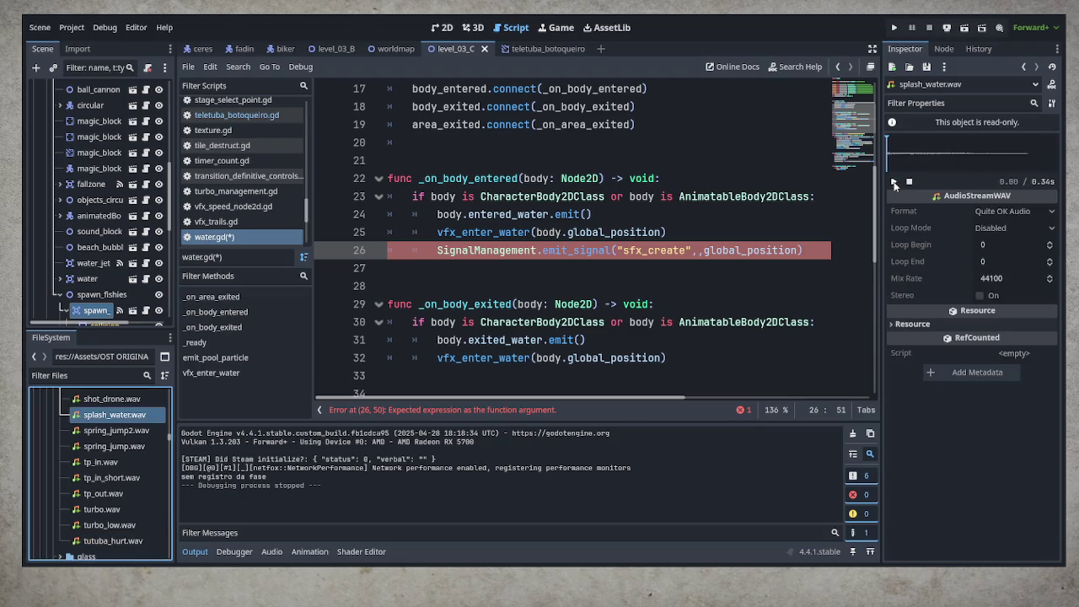
{"action": "mouse_move", "coordinate": [135, 415]}
{"action": "left_mouse_down"}
{"action": "mouse_move", "coordinate": [641, 379]}
{"action": "mouse_move", "coordinate": [696, 236]}
{"action": "left_mouse_up"}
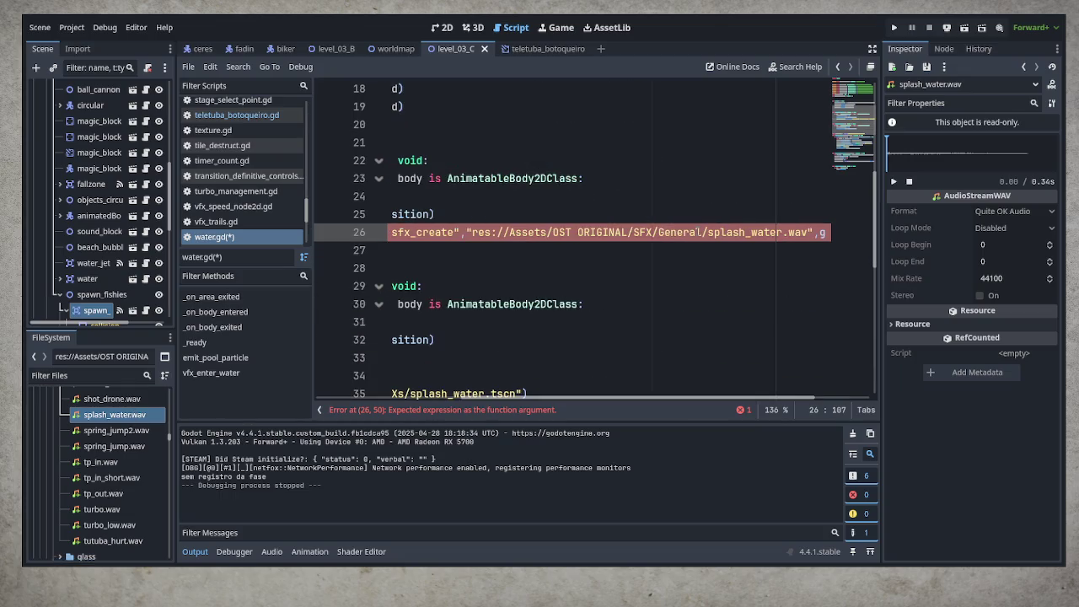
{"action": "mouse_move", "coordinate": [732, 401]}
{"action": "left_mouse_down"}
{"action": "mouse_move", "coordinate": [898, 402]}
{"action": "mouse_move", "coordinate": [596, 399]}
{"action": "left_mouse_up"}
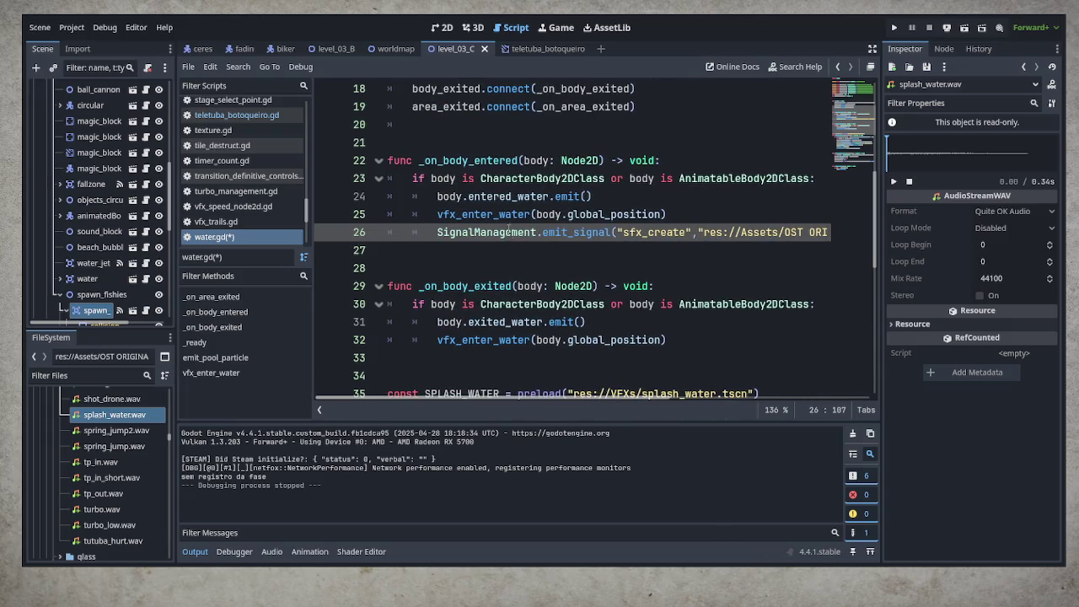
- Change the sound position to body.global_position and save water.gd
{"action": "double_click", "coordinate": [442, 178]}
{"action": "key", "text": "ctrl+c"}
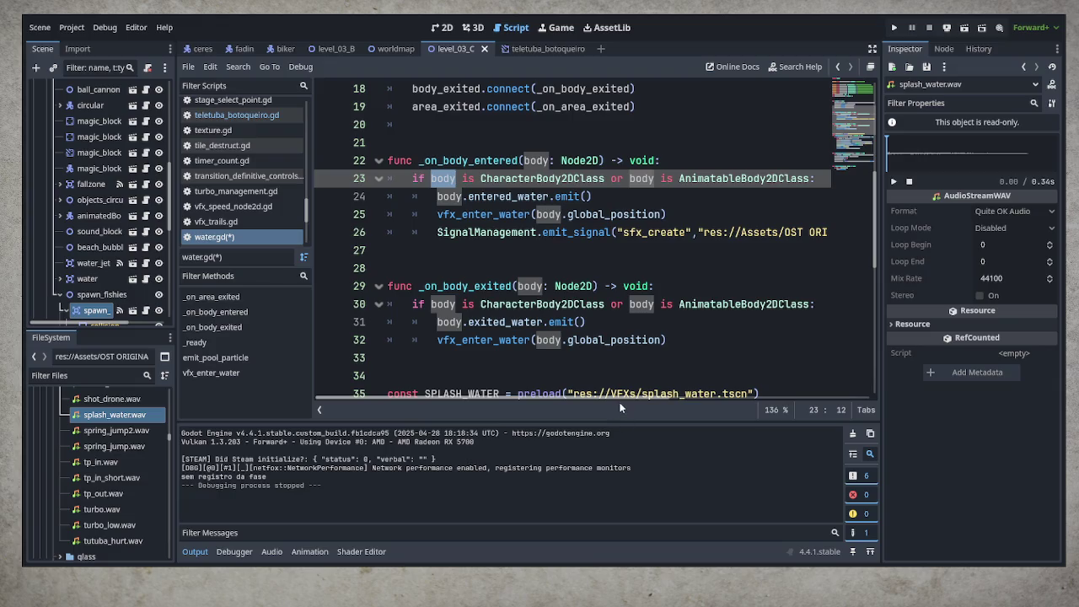
{"action": "left_click_drag", "start_coordinate": [626, 398], "coordinate": [860, 403]}
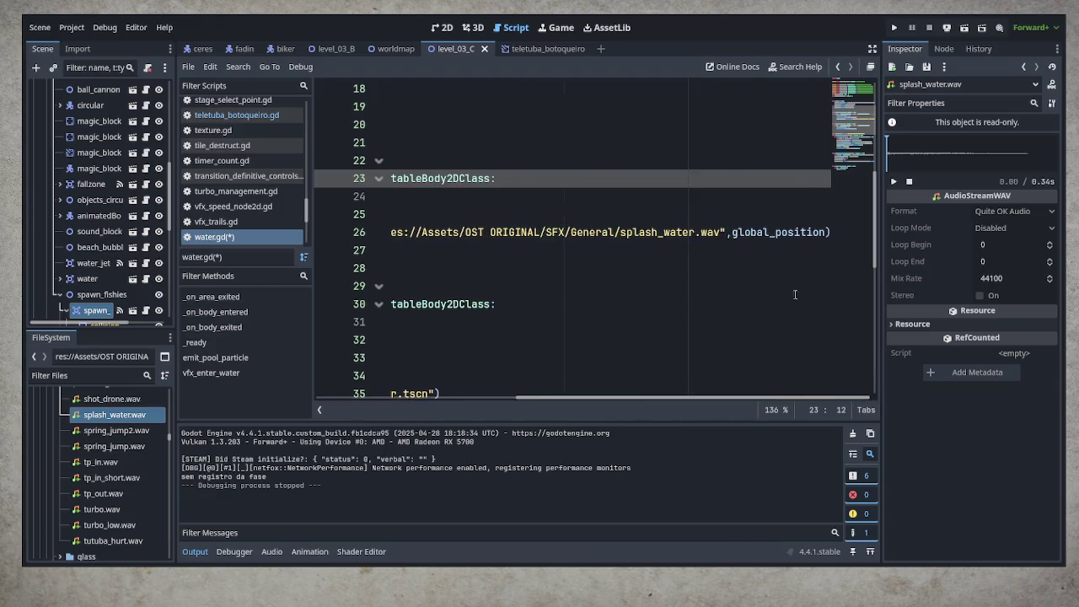
{"action": "left_click", "coordinate": [733, 232]}
{"action": "key", "text": "ctrl+v"}
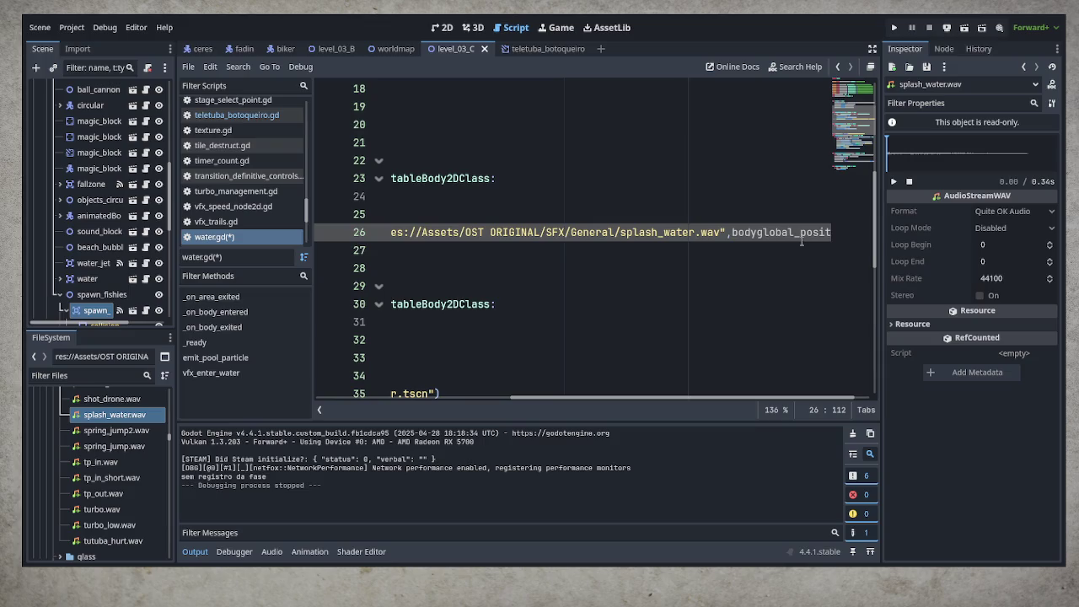
{"action": "type", "text": "."}
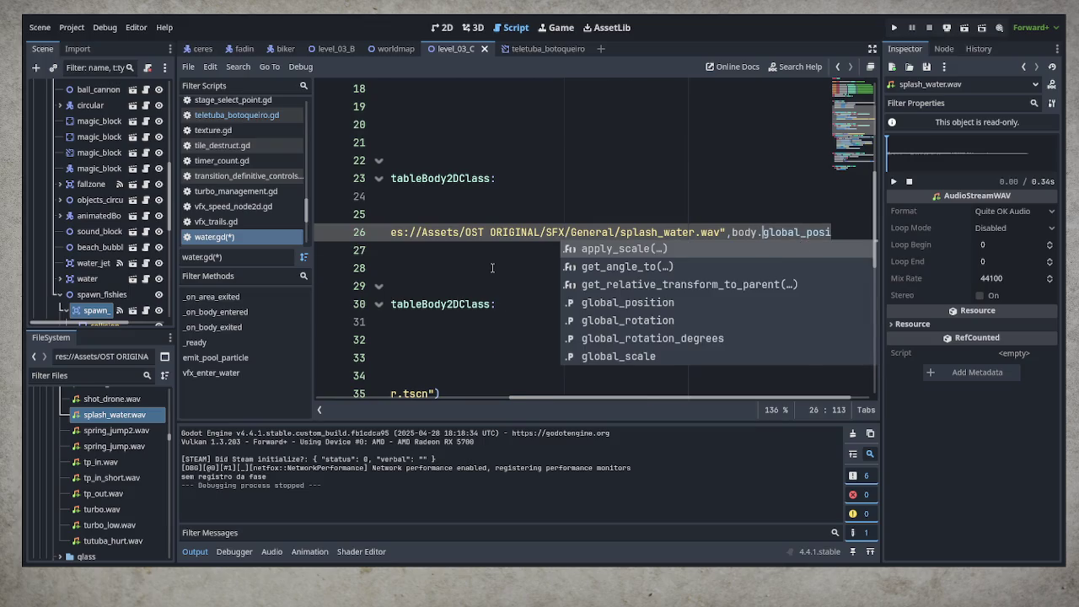
{"action": "left_click", "coordinate": [493, 268]}
{"action": "key", "text": "ctrl+s"}
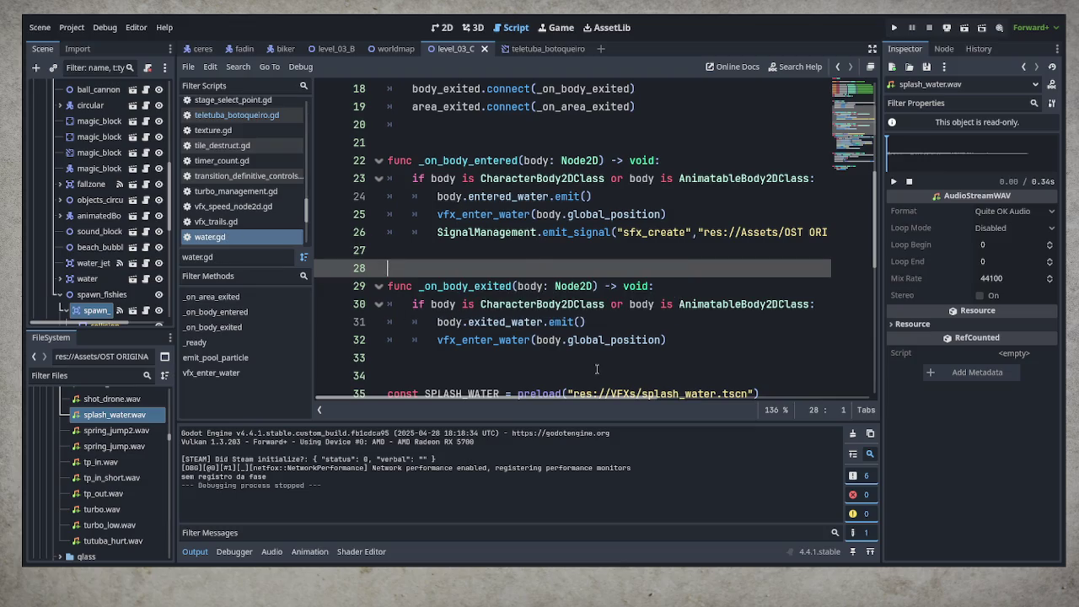
{"action": "key", "text": "ctrl+s"}
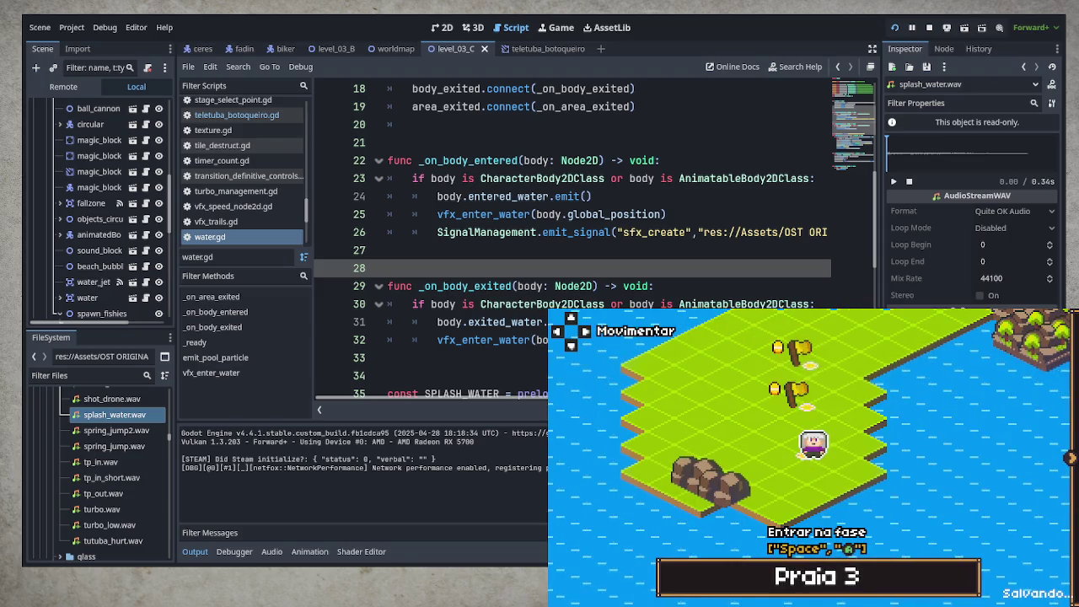
- Enter the Praia 3 beach level from the world map to test the water splash
{"action": "key", "text": "space"}
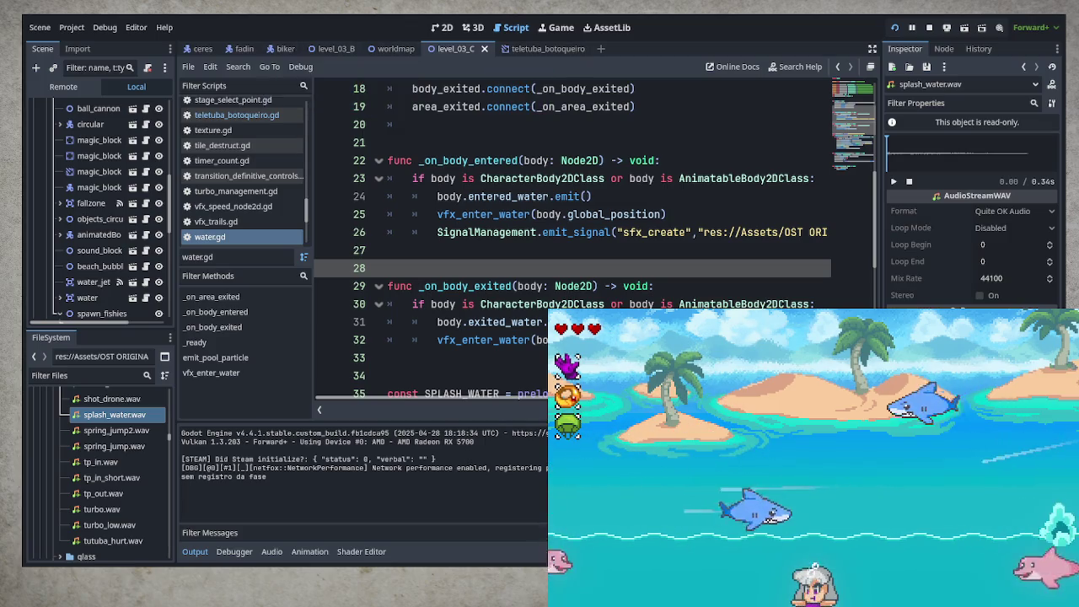
- Find hit_player in Player_Fadin.gd and select its vfx_particles_emit call on line 632
{"action": "left_click", "coordinate": [241, 48]}
{"action": "left_click", "coordinate": [150, 107]}
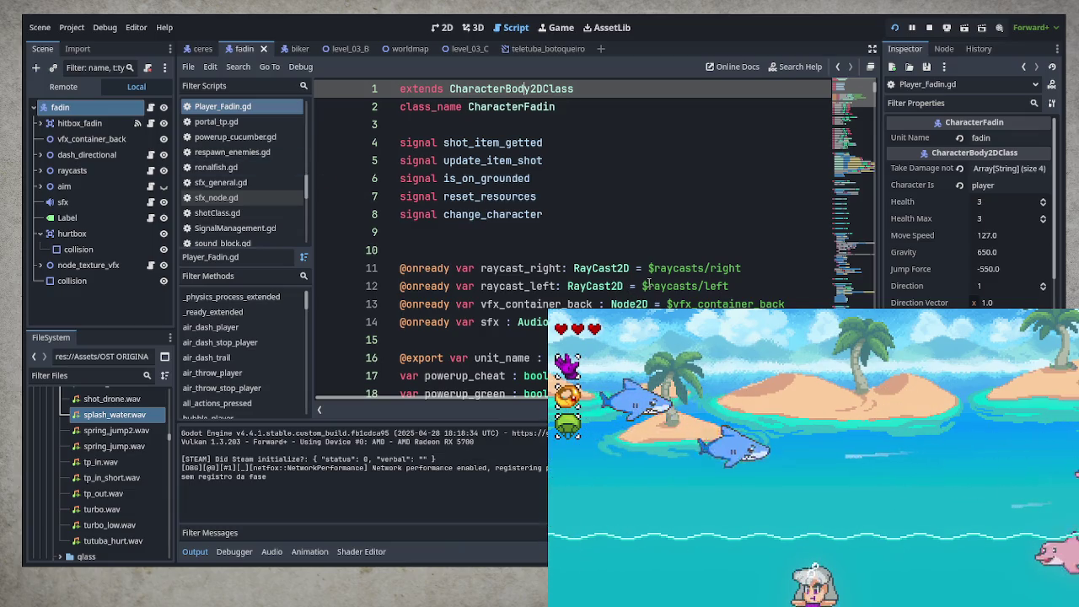
{"action": "scroll", "coordinate": [646, 284], "scroll_direction": "down", "scroll_amount": 9}
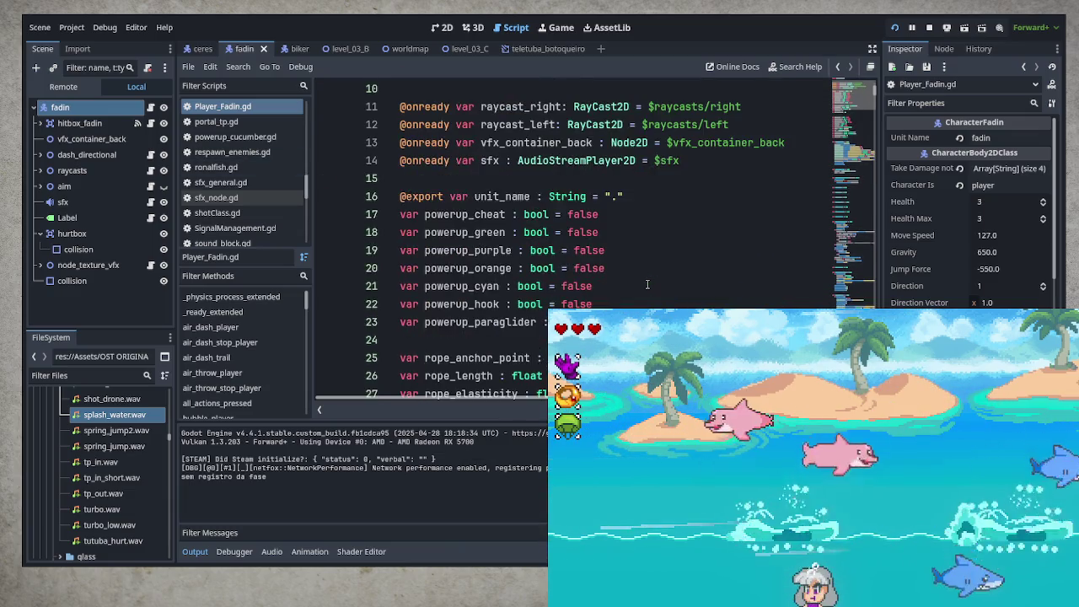
{"action": "scroll", "coordinate": [242, 337], "scroll_direction": "down", "scroll_amount": 5}
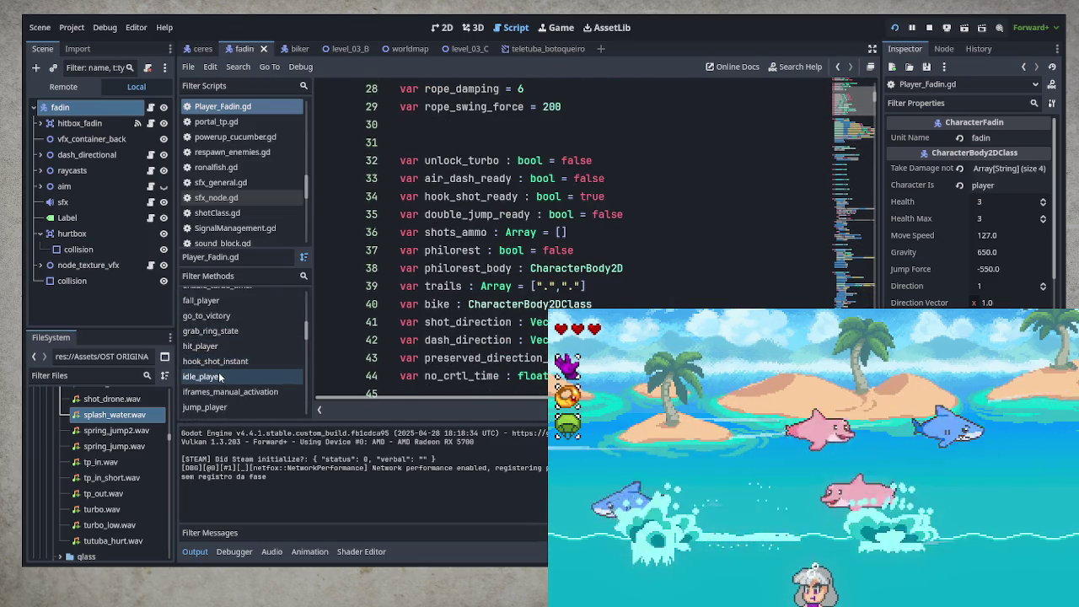
{"action": "scroll", "coordinate": [244, 354], "scroll_direction": "up", "scroll_amount": 1}
{"action": "left_click", "coordinate": [202, 376]}
{"action": "left_click", "coordinate": [202, 346]}
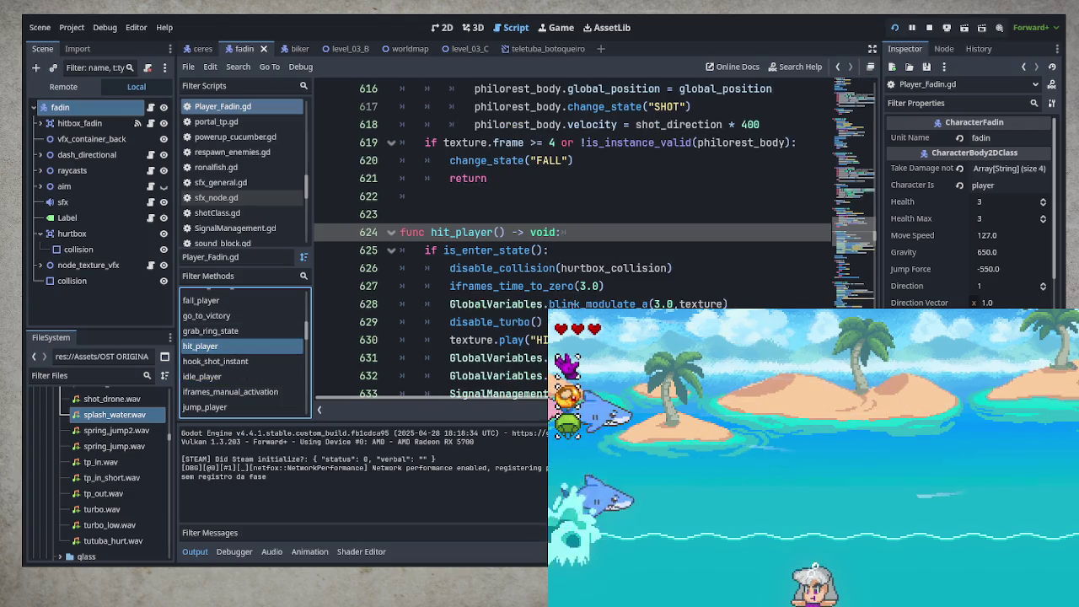
{"action": "scroll", "coordinate": [494, 268], "scroll_direction": "down", "scroll_amount": 2}
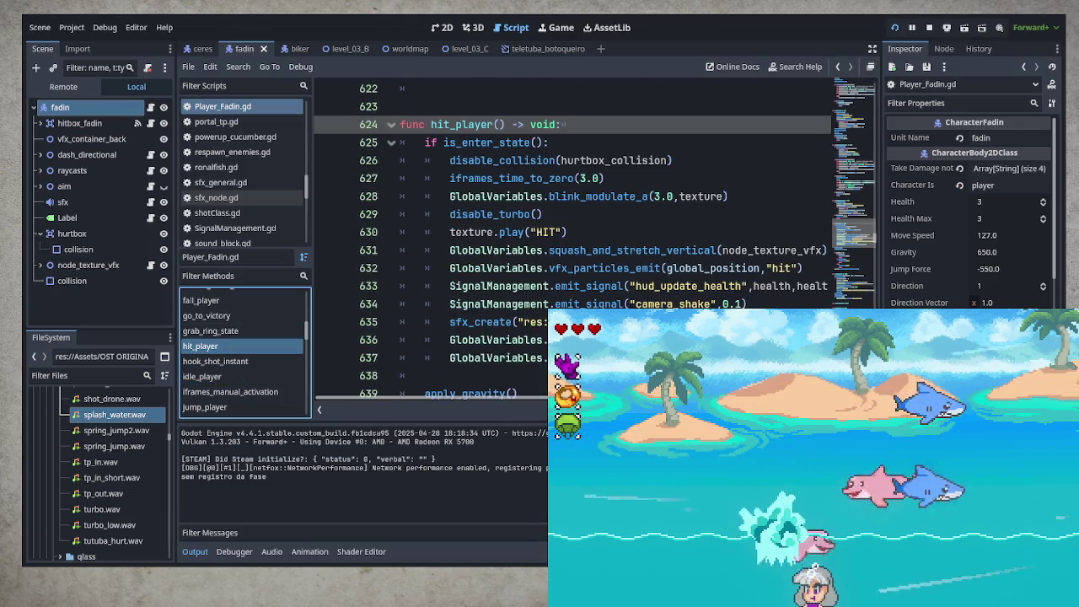
{"action": "left_click_drag", "start_coordinate": [450, 268], "coordinate": [805, 268]}
{"action": "key", "text": "ctrl+c"}
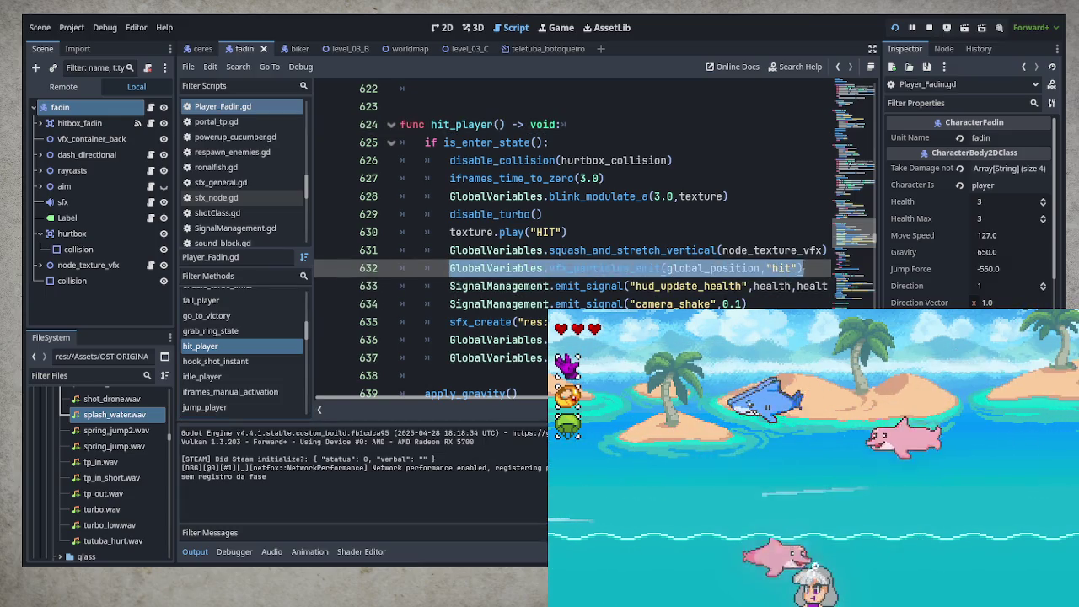
{"action": "left_click", "coordinate": [518, 48]}
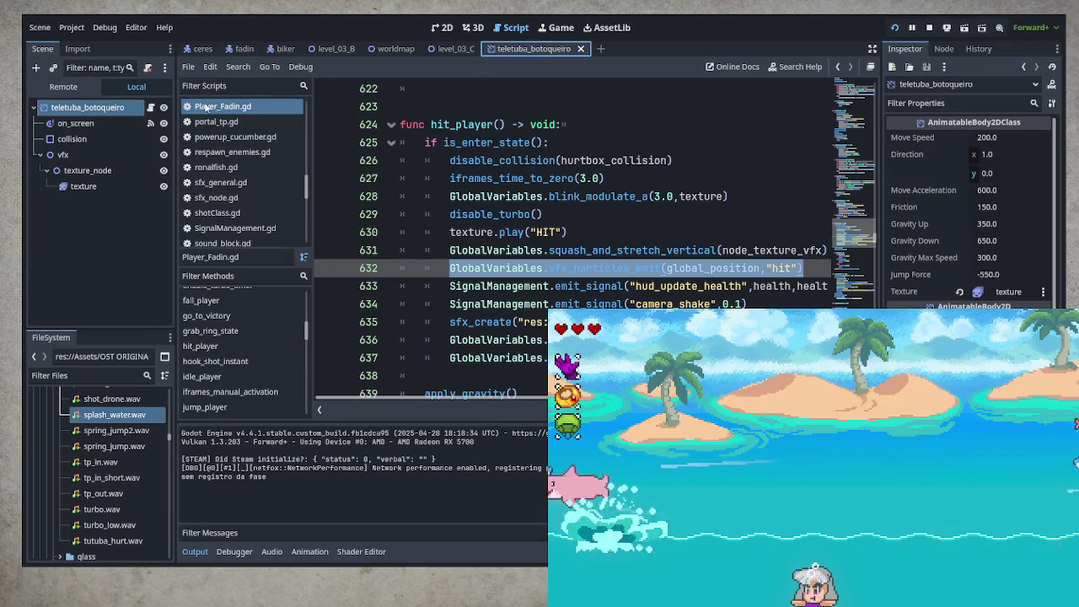
- Paste the hit vfx_particles_emit call as line 90 of teletuba_botoqueiro.gd's death state and save
{"action": "left_click", "coordinate": [151, 108]}
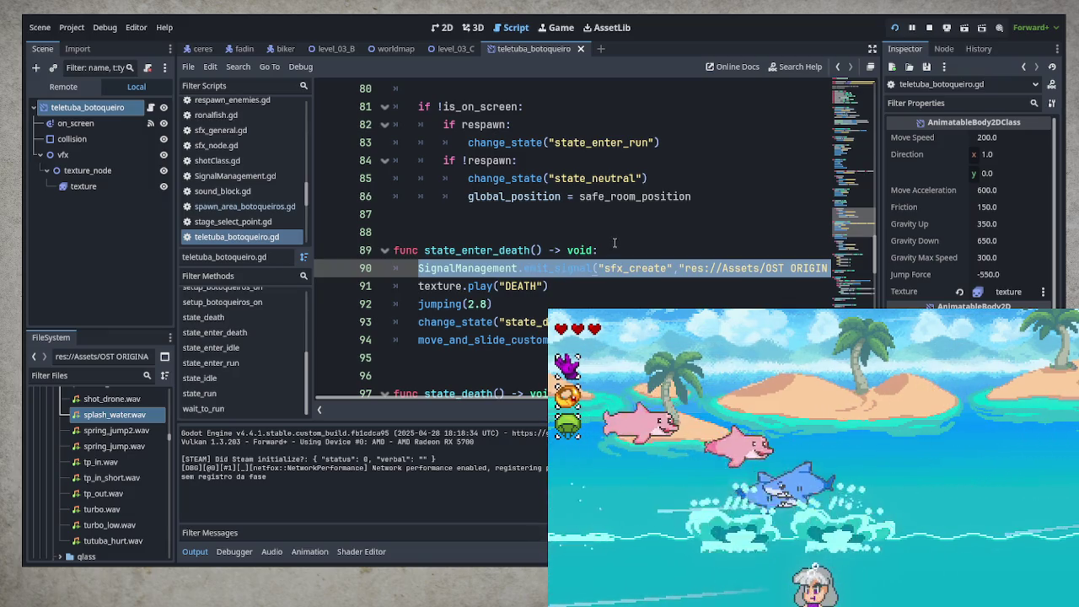
{"action": "left_click", "coordinate": [657, 252]}
{"action": "key", "text": "Return"}
{"action": "key", "text": "ctrl+v"}
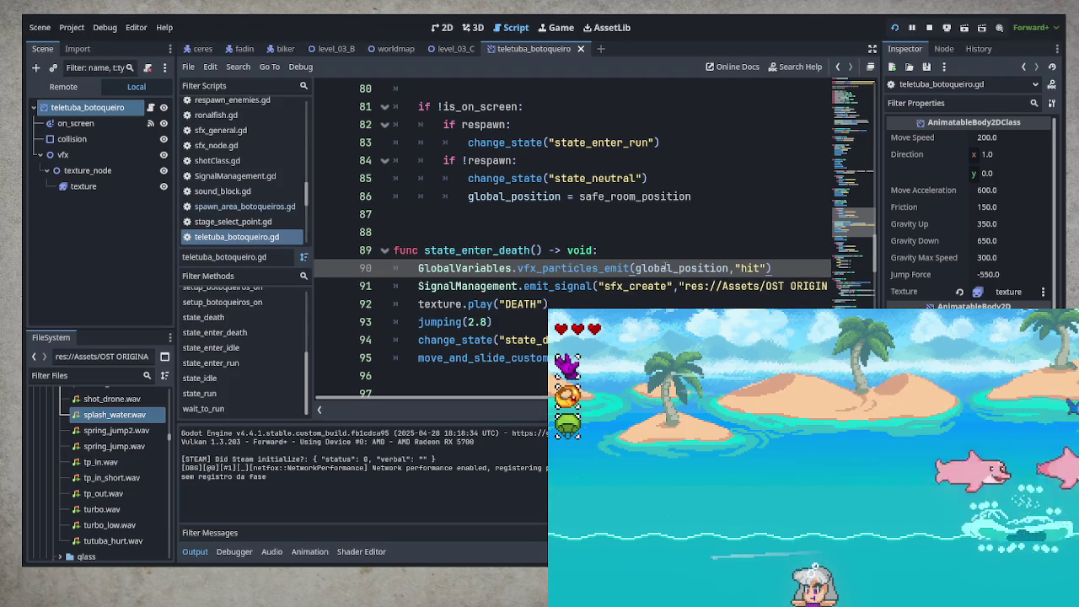
{"action": "key", "text": "ctrl+s"}
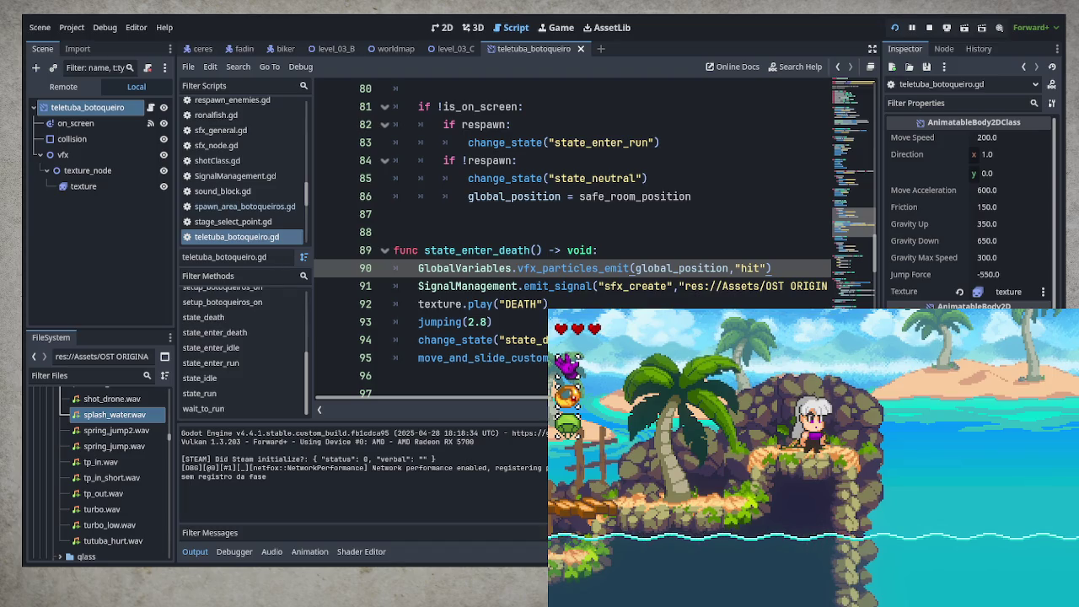
- Dash the character left and right through the rocky island toward the frog enemy
{"action": "key", "text": "Left"}
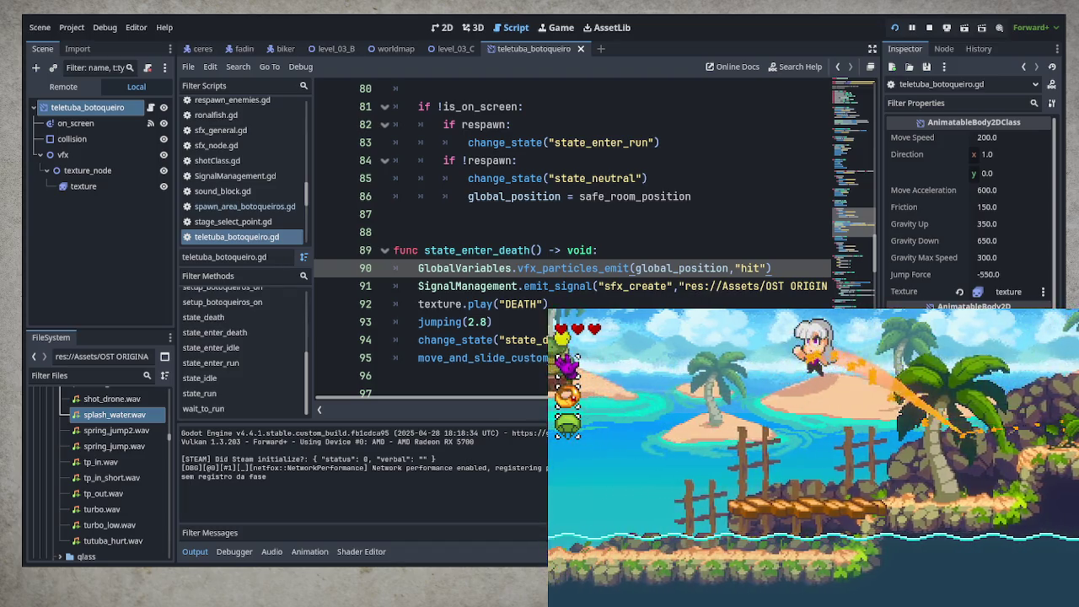
{"action": "key", "text": "Right"}
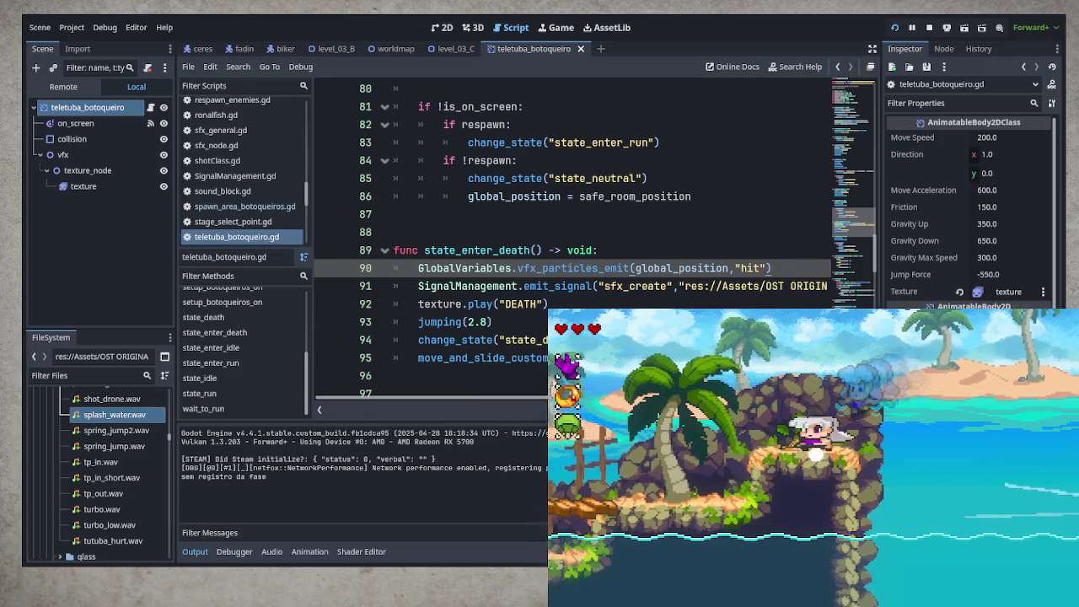
{"action": "key", "text": "Left"}
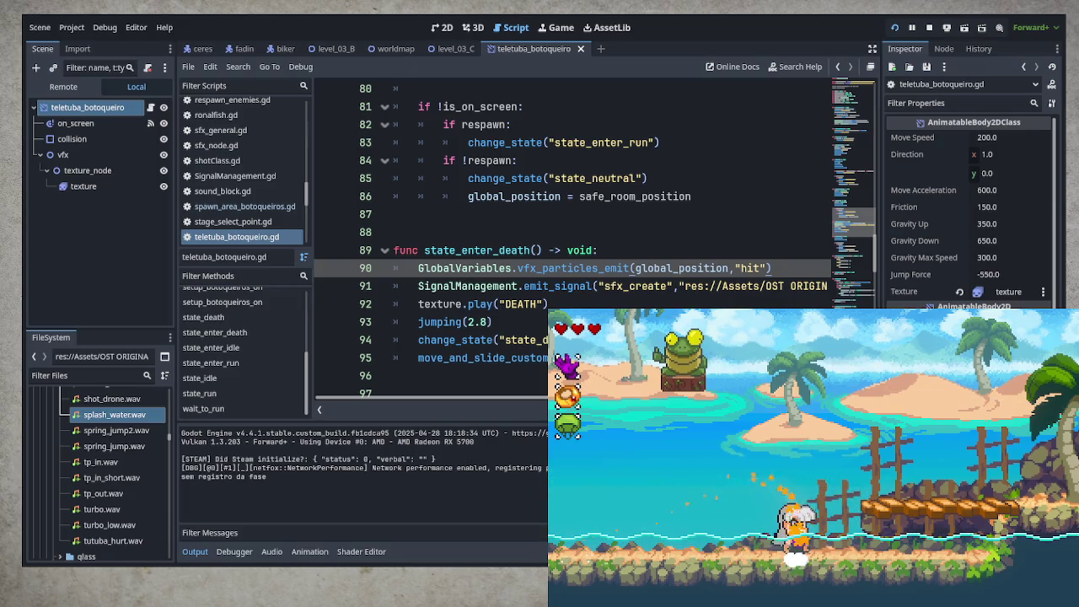
- Pause the game and choose Return to World Map from the pause menu
{"action": "key", "text": "Escape"}
{"action": "key", "text": "Down"}
{"action": "key", "text": "Down"}
{"action": "key", "text": "Down"}
{"action": "key", "text": "Up"}
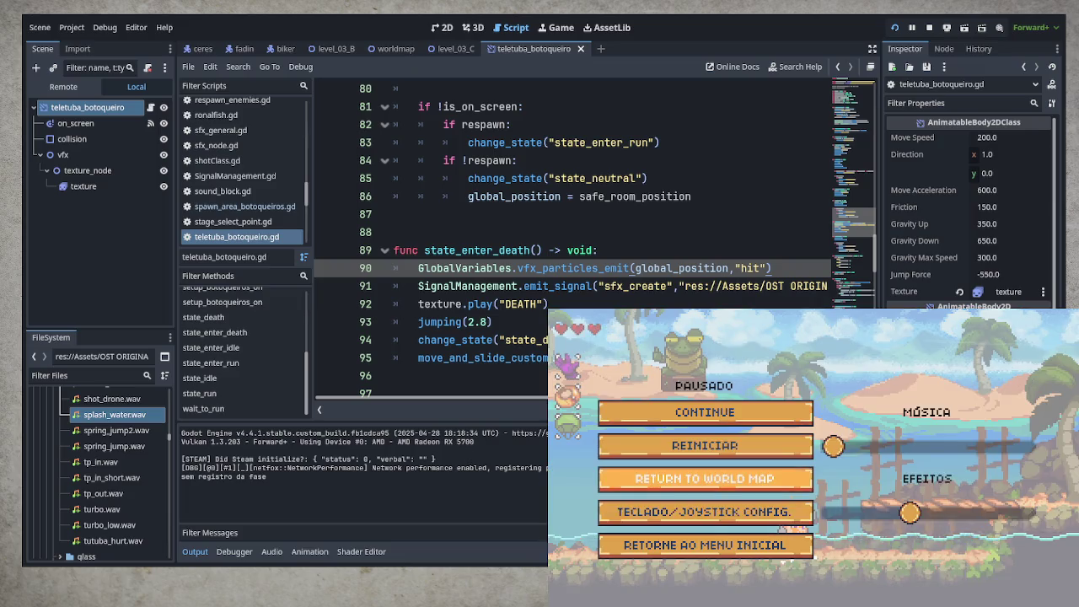
{"action": "key", "text": "Return"}
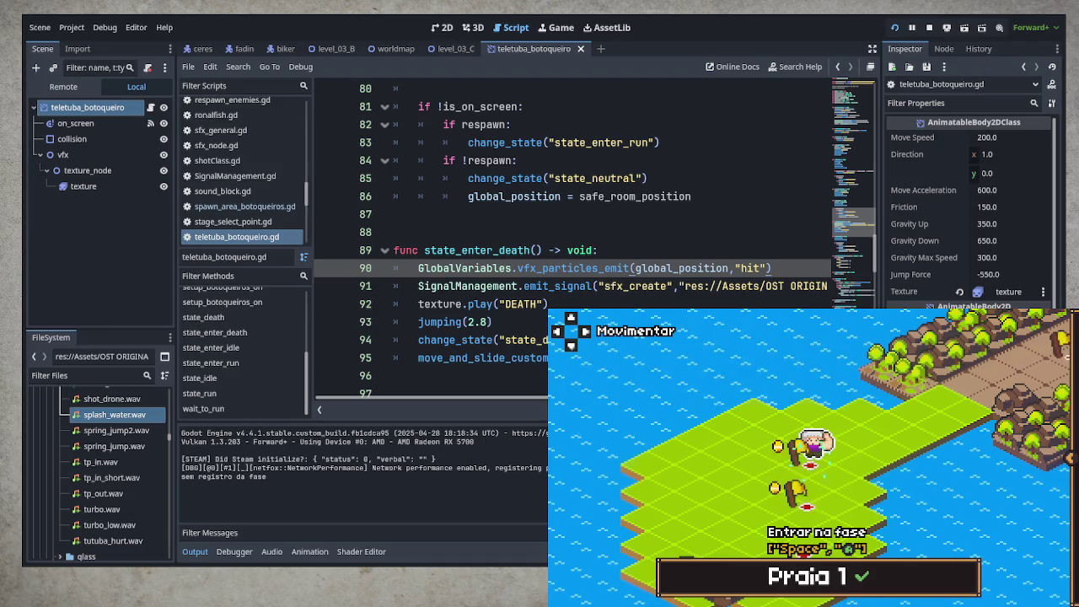
- Enter Praia 1 and run right, dashing and jumping past the cow enemies
{"action": "key", "text": "space"}
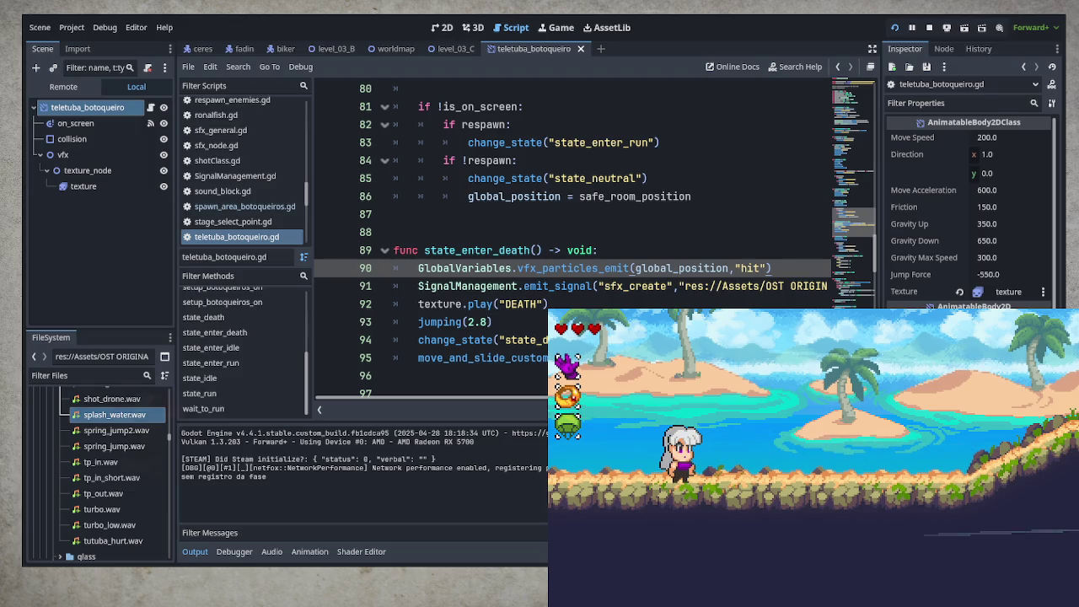
{"action": "key", "text": "Right"}
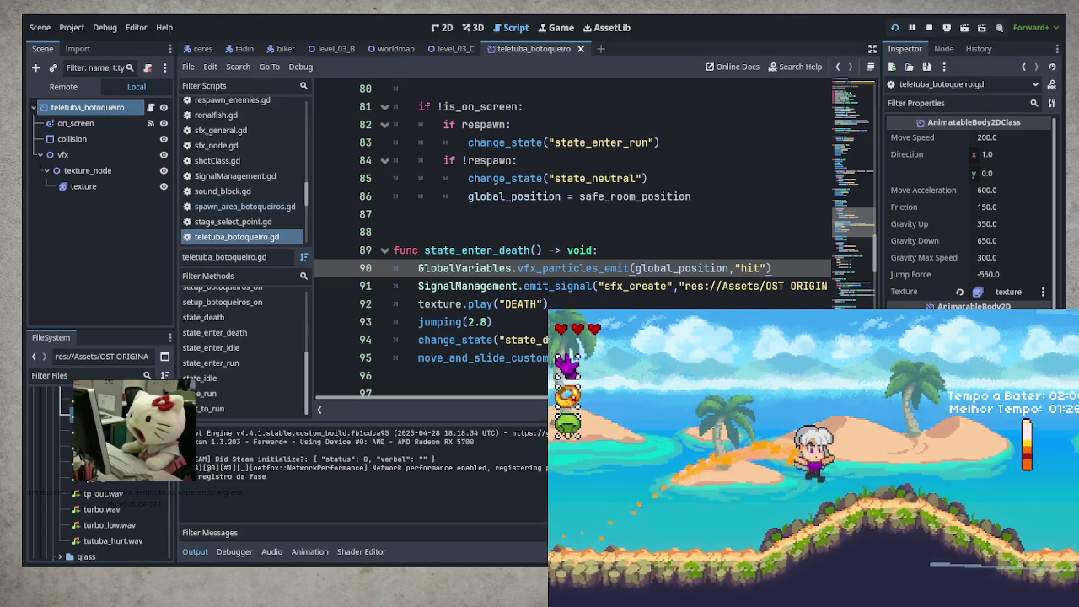
{"action": "key", "text": "Right"}
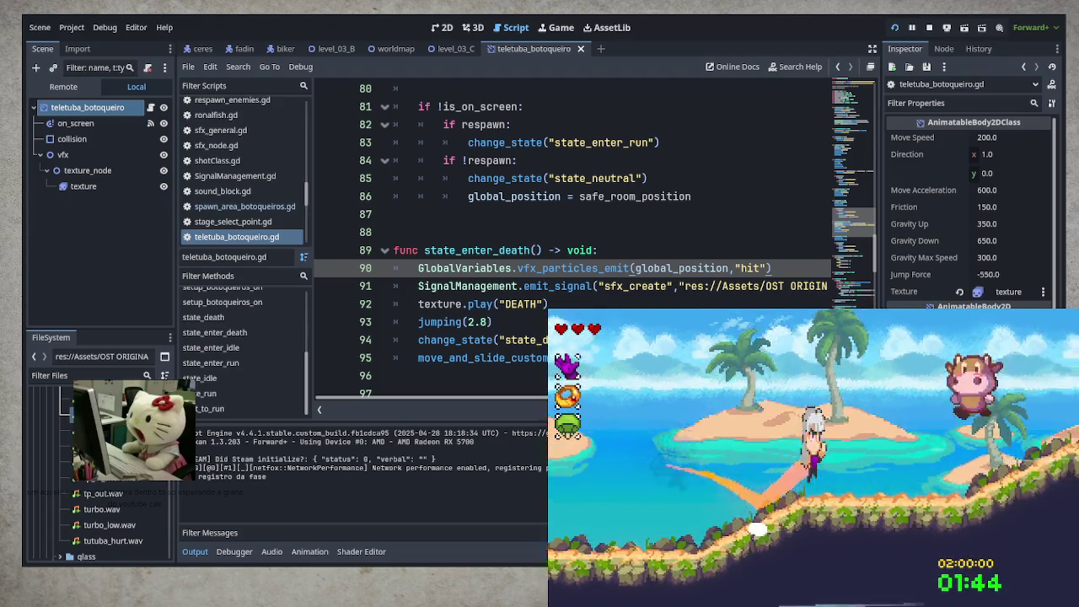
{"action": "key", "text": "Right"}
{"action": "key", "text": "Right"}
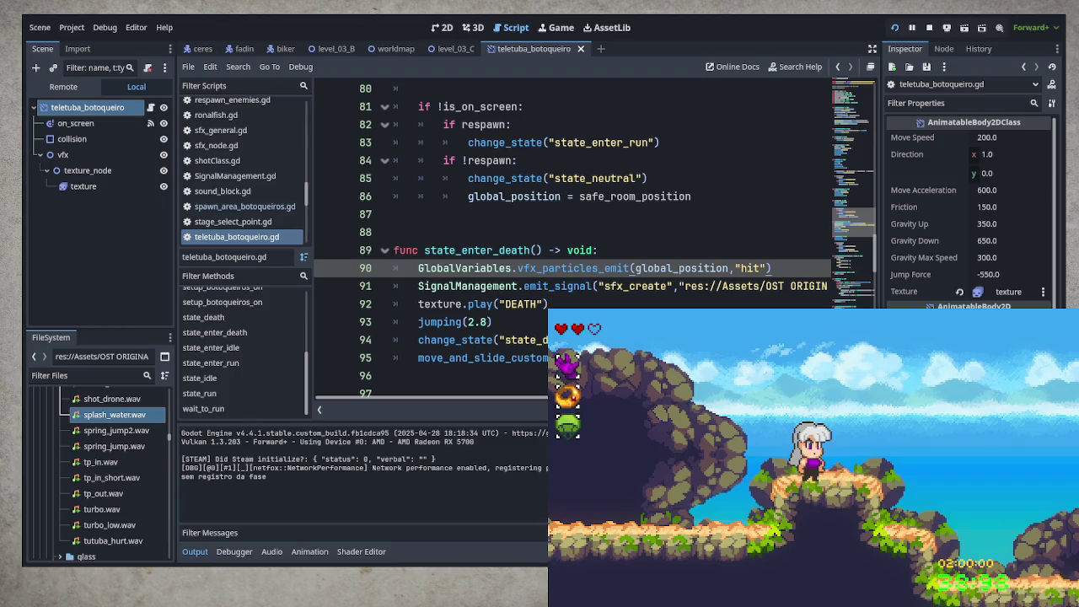
{"action": "left_click", "coordinate": [129, 377]}
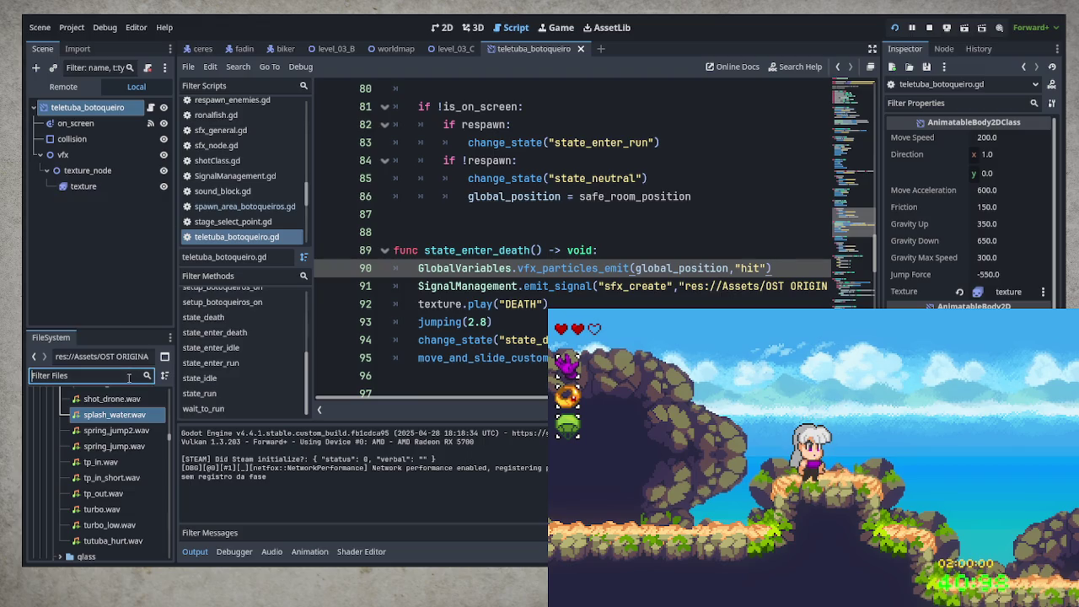
- Filter FileSystem by 'bee' and open the bee_sword and bee_dive enemy scenes
{"action": "type", "text": "bee"}
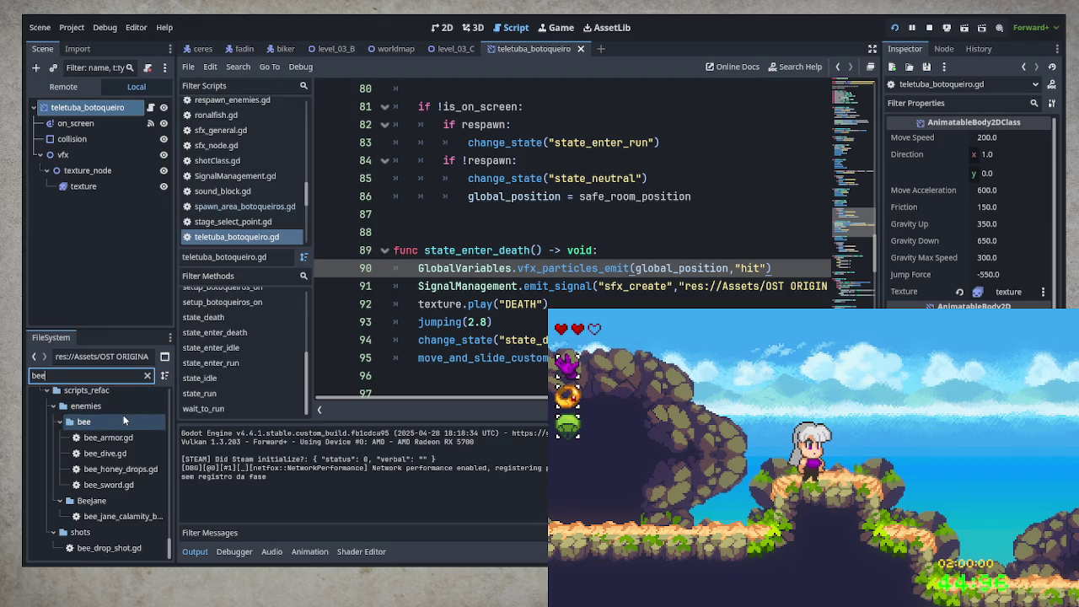
{"action": "scroll", "coordinate": [123, 414], "scroll_direction": "up", "scroll_amount": 3}
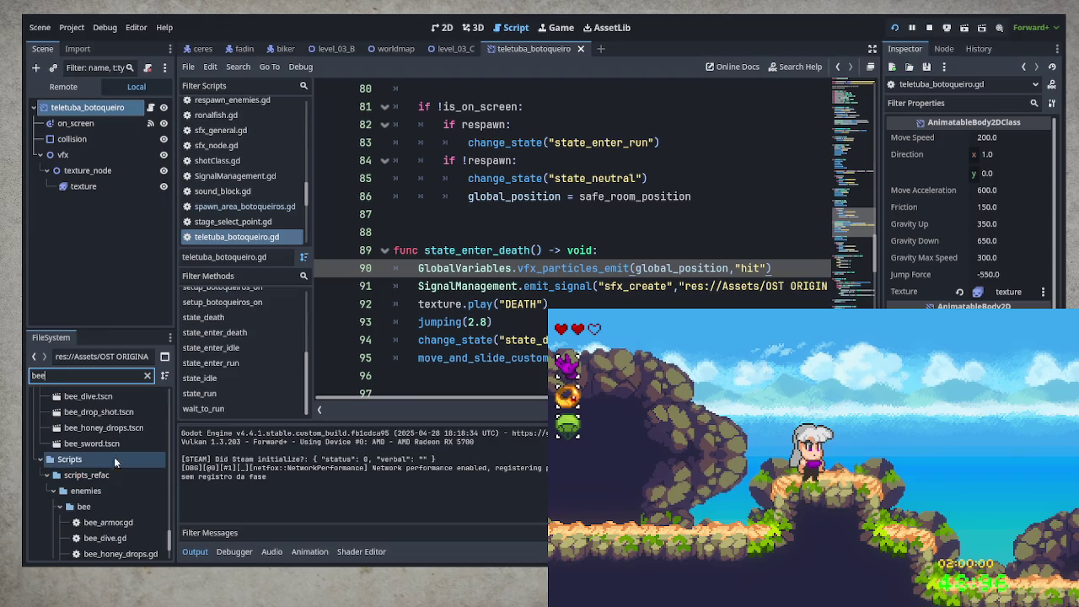
{"action": "double_click", "coordinate": [100, 444]}
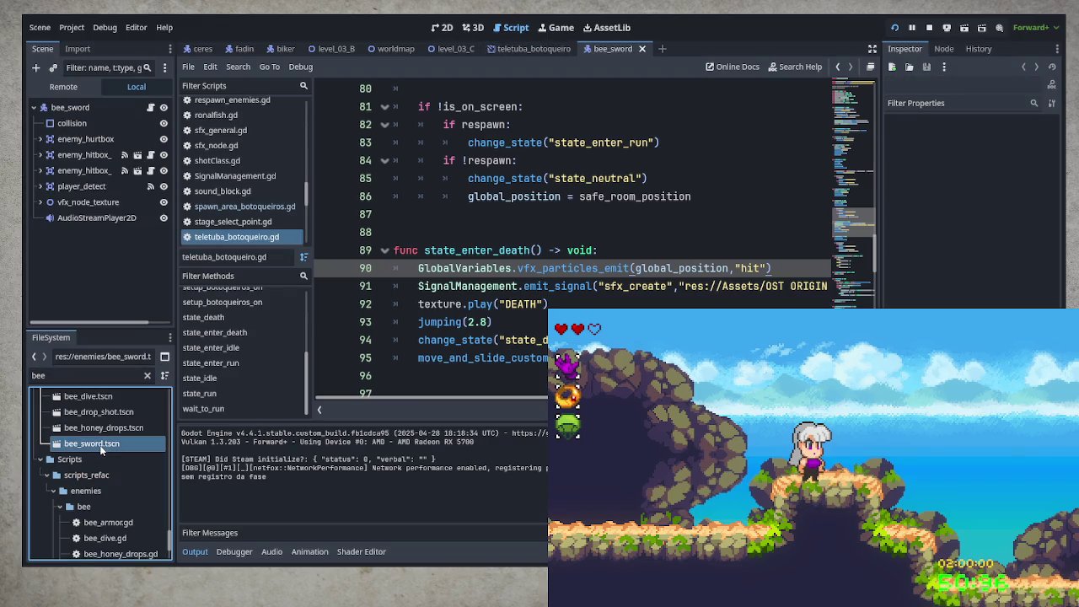
{"action": "left_click", "coordinate": [148, 375]}
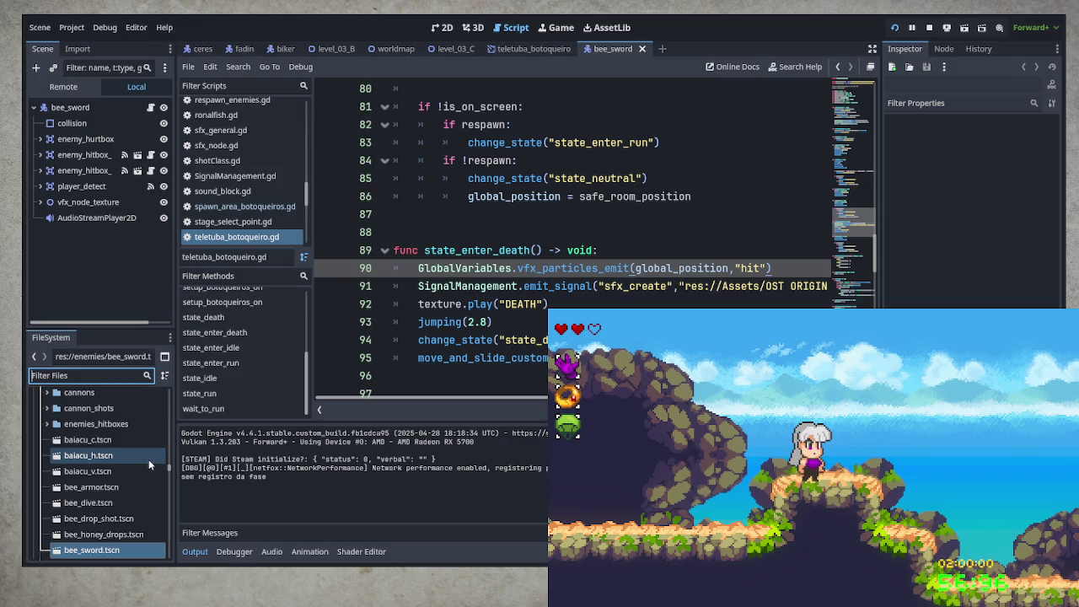
{"action": "double_click", "coordinate": [92, 506]}
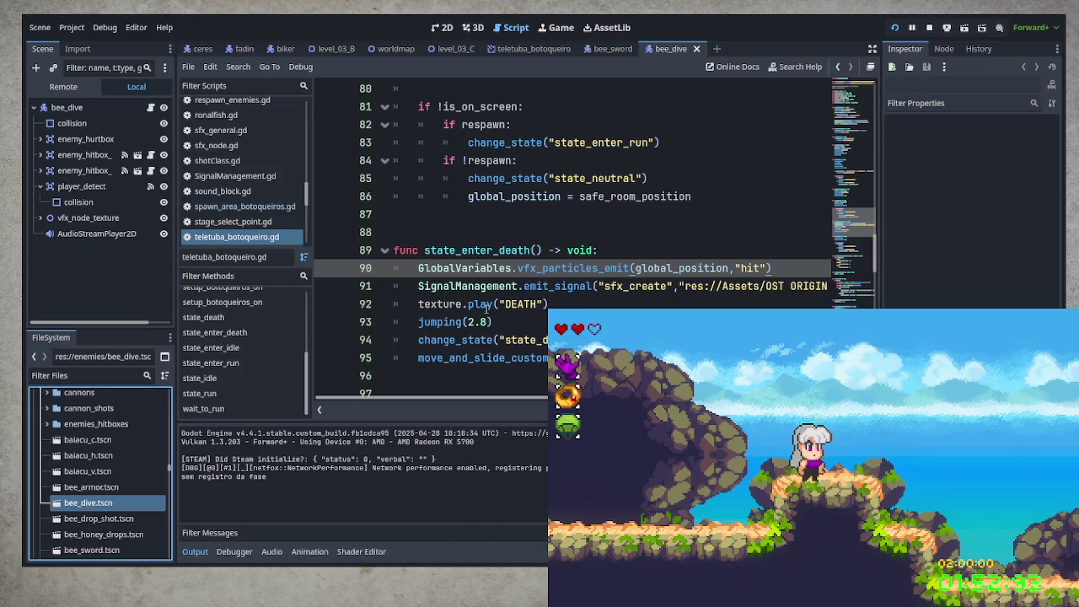
- Select line 91's SignalManagement.emit_signal hurt-sound call in the teletuba death code
{"action": "mouse_move", "coordinate": [415, 287]}
{"action": "left_mouse_down"}
{"action": "mouse_move", "coordinate": [865, 286]}
{"action": "mouse_move", "coordinate": [843, 295]}
{"action": "left_mouse_up"}
{"action": "key", "text": "ctrl+c"}
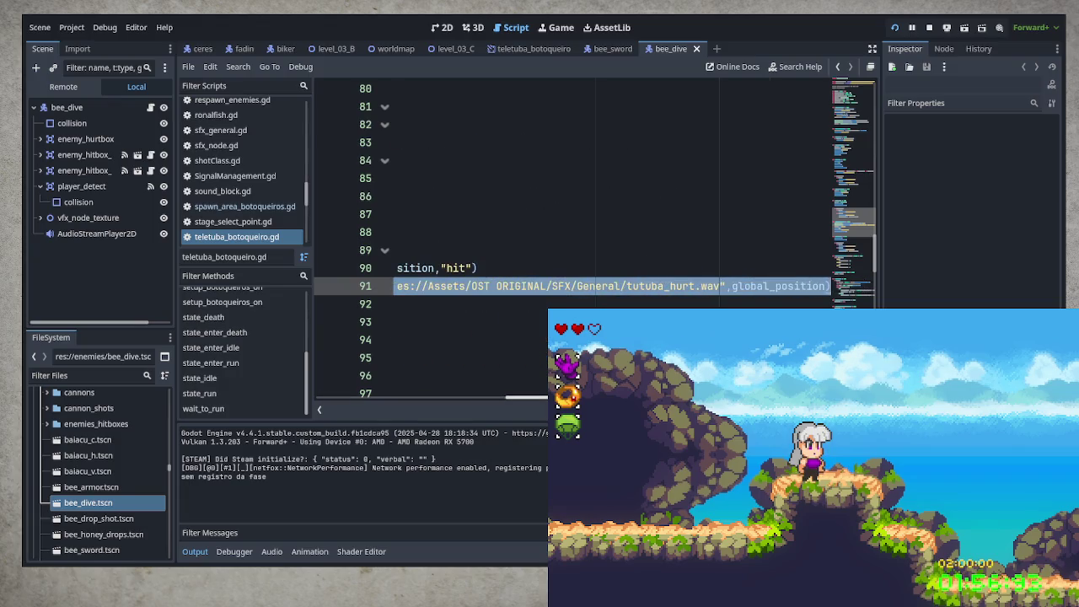
{"action": "scroll", "coordinate": [456, 399], "scroll_direction": "left", "scroll_amount": 5}
{"action": "left_click", "coordinate": [604, 50]}
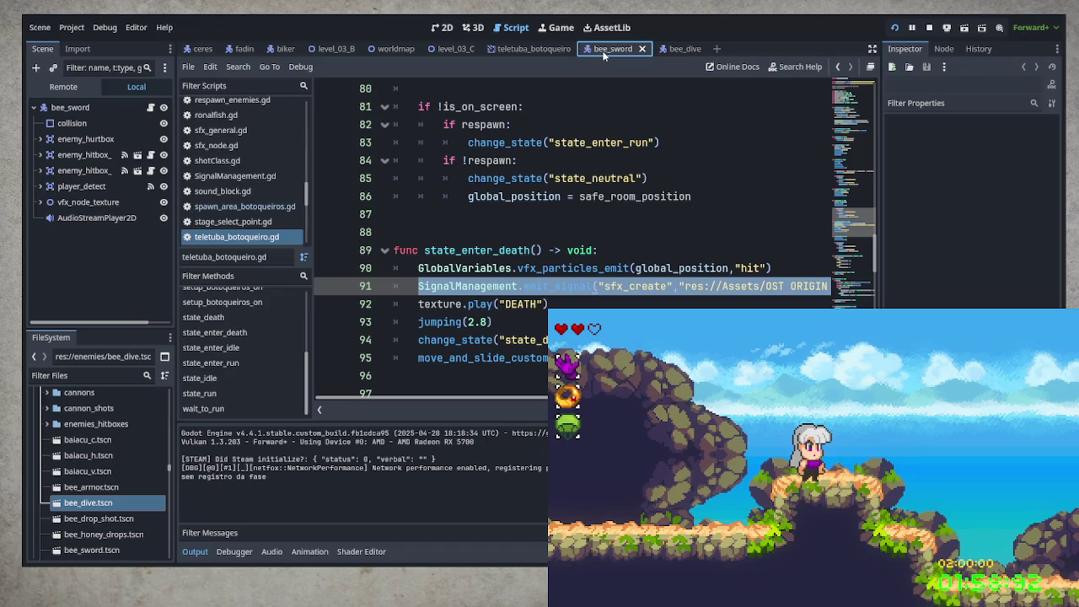
- Open bee_sword.gd and place the cursor at the end of line 44 in alert_enemy
{"action": "left_click", "coordinate": [152, 108]}
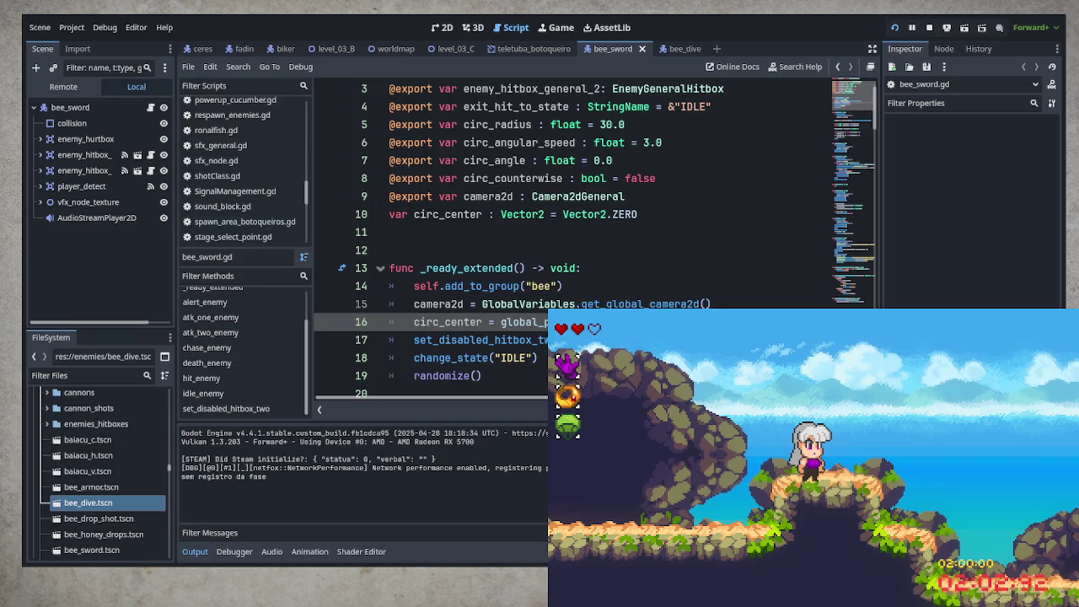
{"action": "scroll", "coordinate": [573, 236], "scroll_direction": "down", "scroll_amount": 9}
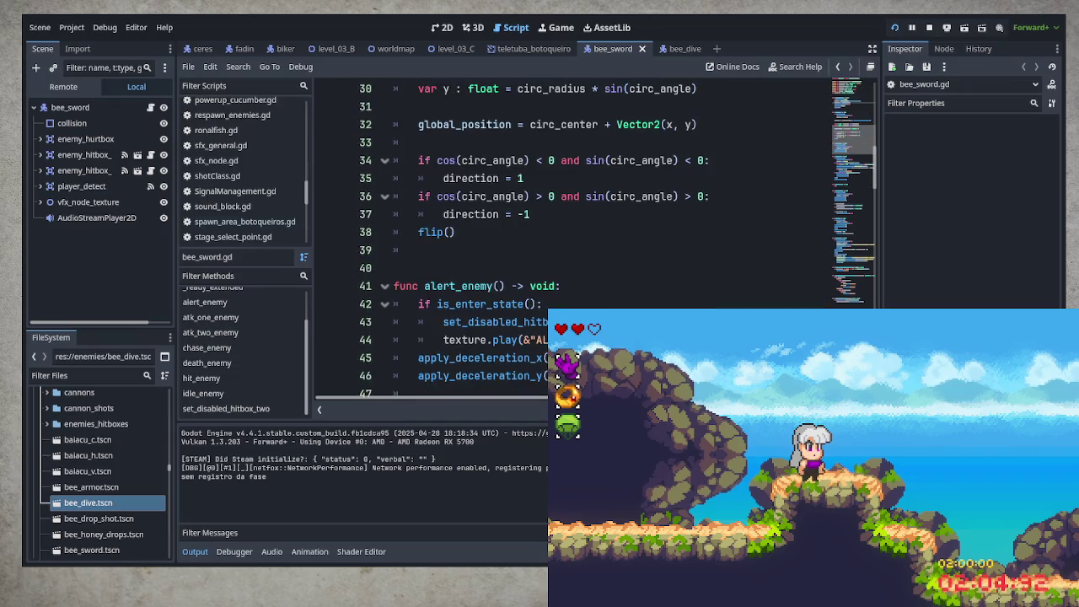
{"action": "scroll", "coordinate": [573, 253], "scroll_direction": "down", "scroll_amount": 1}
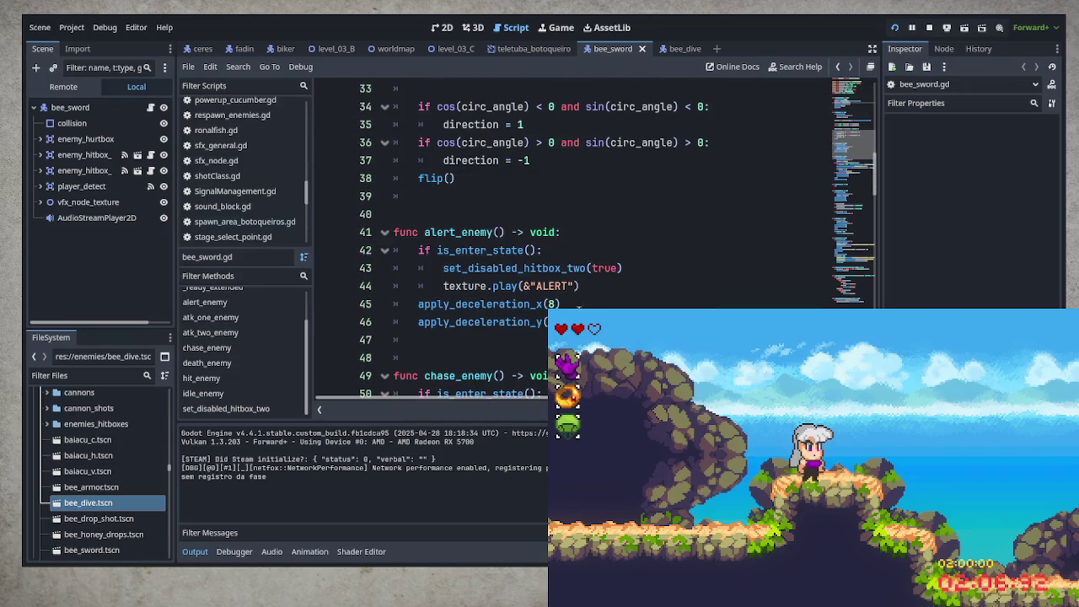
{"action": "left_click", "coordinate": [580, 287]}
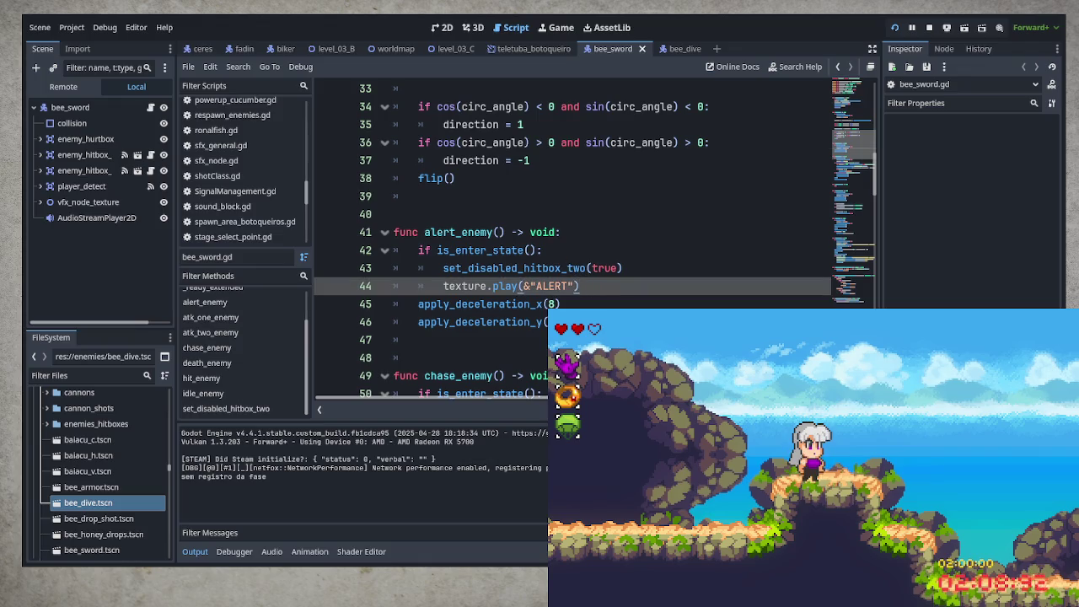
- Paste the copied sfx_create emit call as line 45 and delete its old res:// sound path
{"action": "key", "text": "Return"}
{"action": "key", "text": "ctrl+v"}
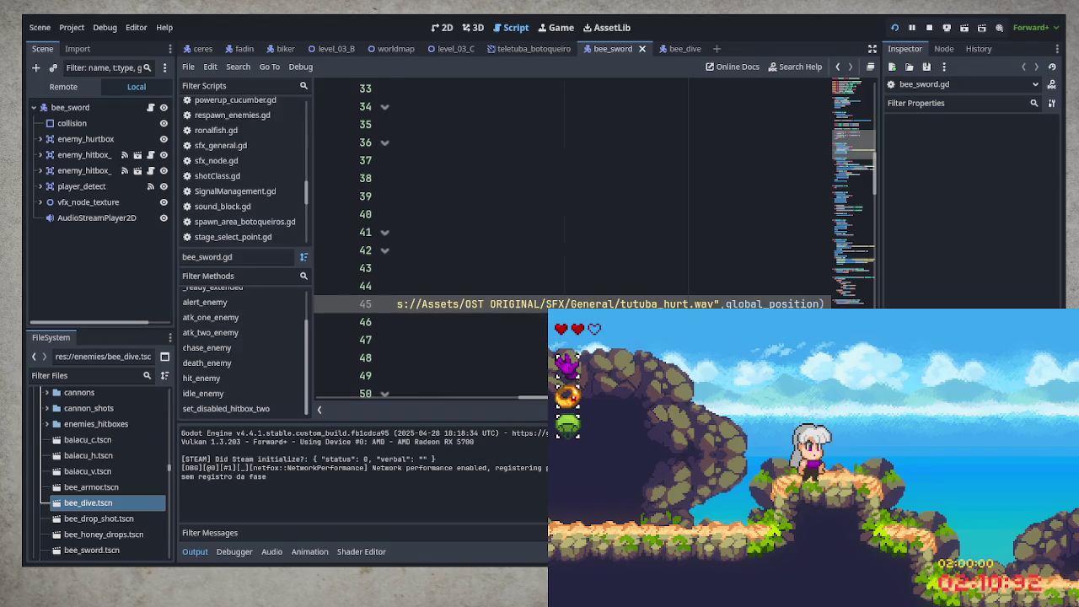
{"action": "key", "text": "Home"}
{"action": "left_click", "coordinate": [653, 303]}
{"action": "key", "text": "ctrl+Right"}
{"action": "key", "text": "ctrl+Right"}
{"action": "key", "text": "ctrl+shift+Right"}
{"action": "key", "text": "ctrl+shift+Right"}
{"action": "key", "text": "ctrl+shift+Right"}
{"action": "key", "text": "Delete"}
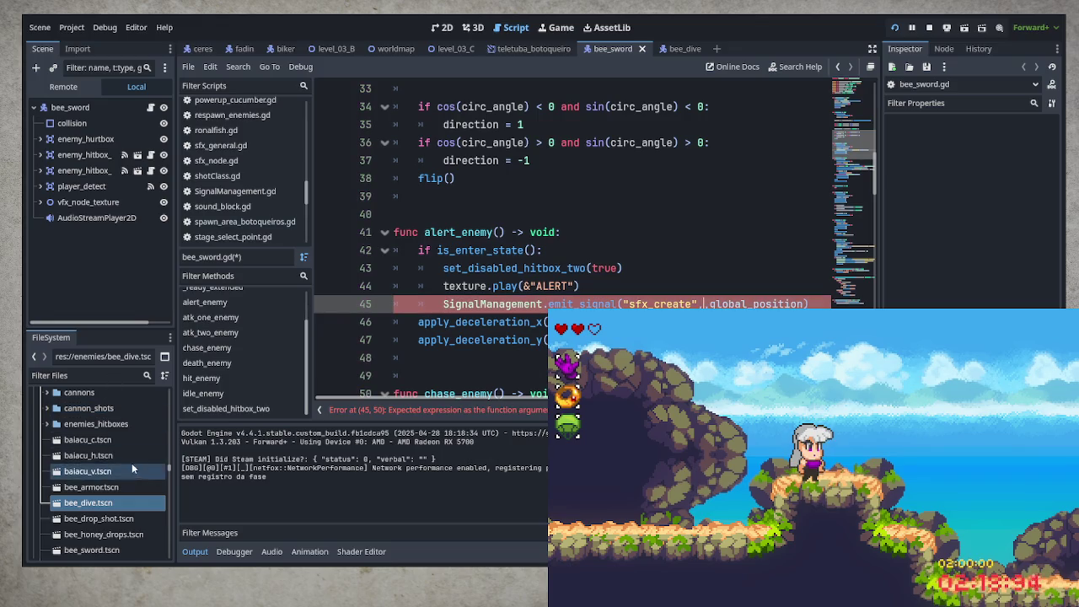
- In FileSystem, collapse ACHIVEMENTS_ICONS and expand OST ORIGINAL > SFX > General
{"action": "scroll", "coordinate": [102, 447], "scroll_direction": "down", "scroll_amount": 3}
{"action": "scroll", "coordinate": [80, 438], "scroll_direction": "down", "scroll_amount": 15}
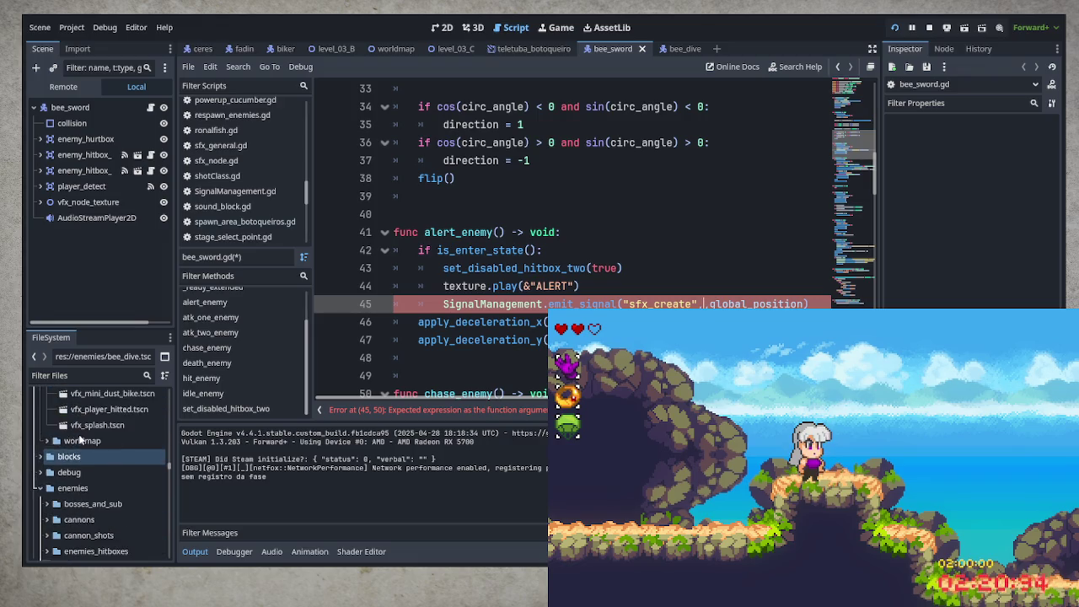
{"action": "key", "text": "Down"}
{"action": "key", "text": "Down"}
{"action": "key", "text": "Down"}
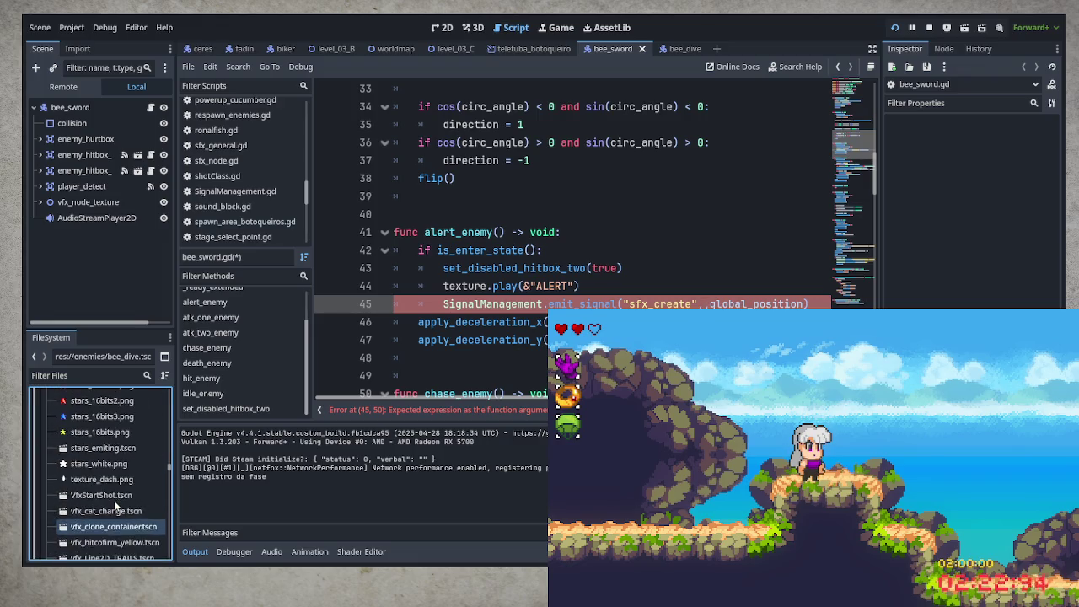
{"action": "key", "text": "Down"}
{"action": "key", "text": "Down"}
{"action": "key", "text": "Down"}
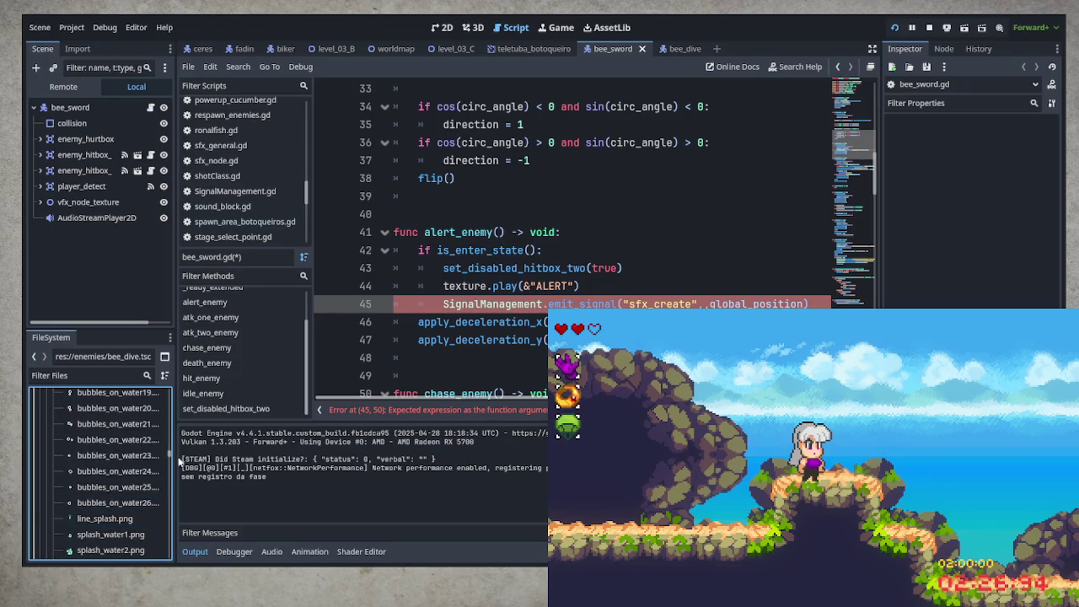
{"action": "left_click_drag", "start_coordinate": [173, 453], "coordinate": [176, 381]}
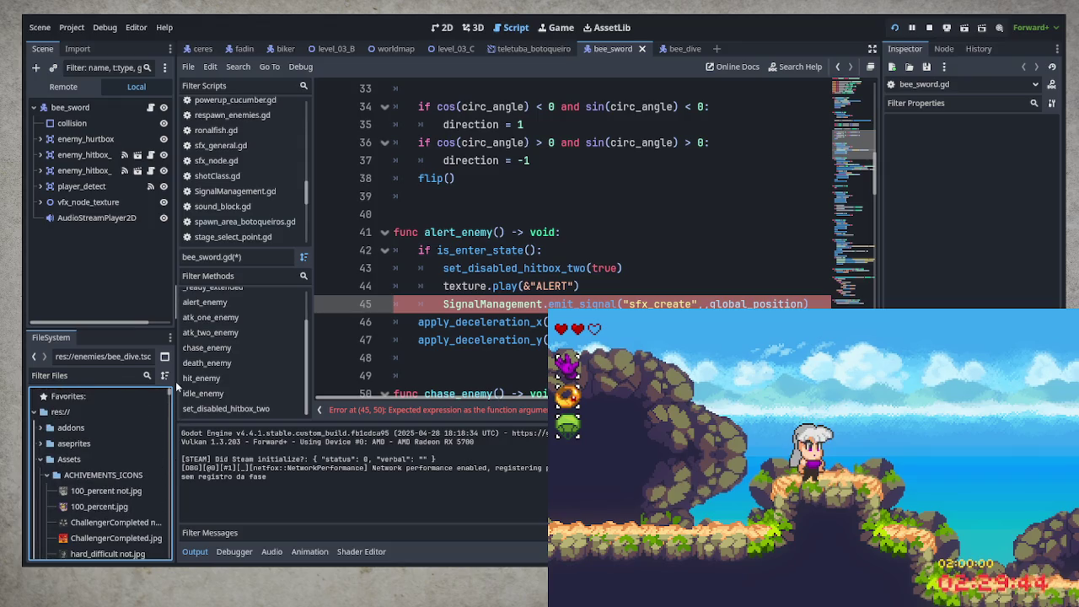
{"action": "left_click", "coordinate": [46, 475]}
{"action": "scroll", "coordinate": [114, 513], "scroll_direction": "down", "scroll_amount": 2}
{"action": "scroll", "coordinate": [106, 501], "scroll_direction": "down", "scroll_amount": 4}
{"action": "left_click", "coordinate": [46, 453]}
{"action": "left_click", "coordinate": [46, 453]}
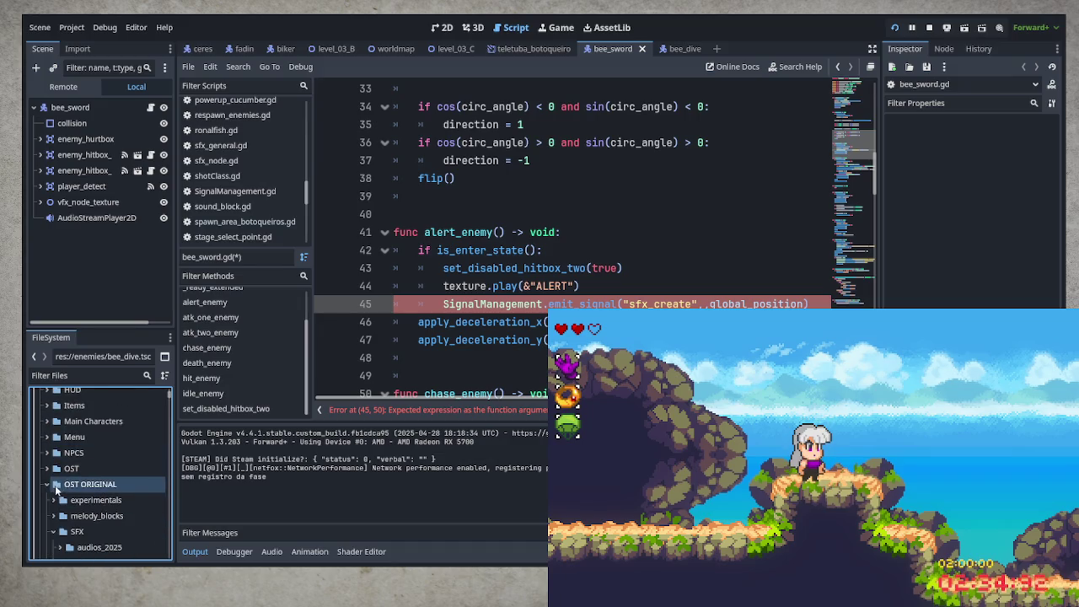
{"action": "scroll", "coordinate": [81, 510], "scroll_direction": "down", "scroll_amount": 3}
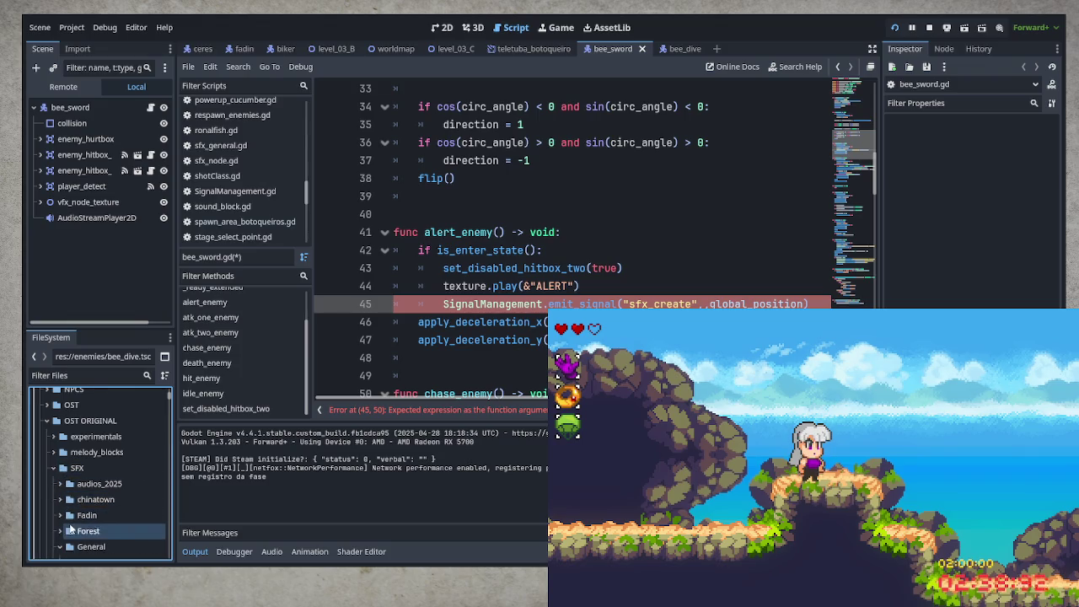
{"action": "scroll", "coordinate": [67, 526], "scroll_direction": "down", "scroll_amount": 2}
{"action": "left_click", "coordinate": [60, 504]}
- Select bee_alert.wav and preview it in the Inspector
{"action": "scroll", "coordinate": [67, 515], "scroll_direction": "down", "scroll_amount": 3}
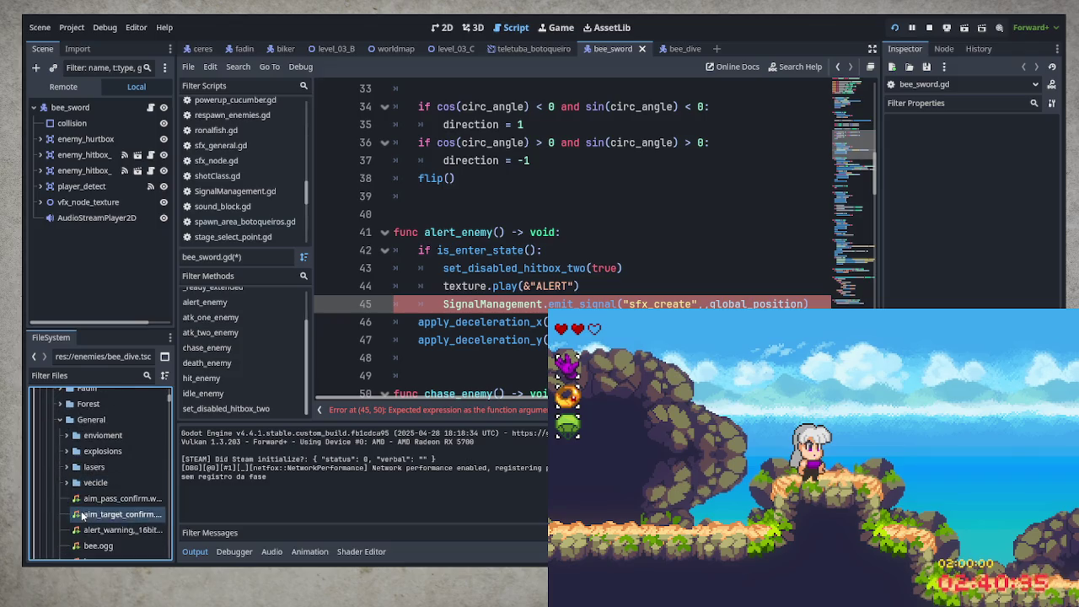
{"action": "scroll", "coordinate": [144, 521], "scroll_direction": "down", "scroll_amount": 3}
{"action": "scroll", "coordinate": [145, 516], "scroll_direction": "down", "scroll_amount": 1}
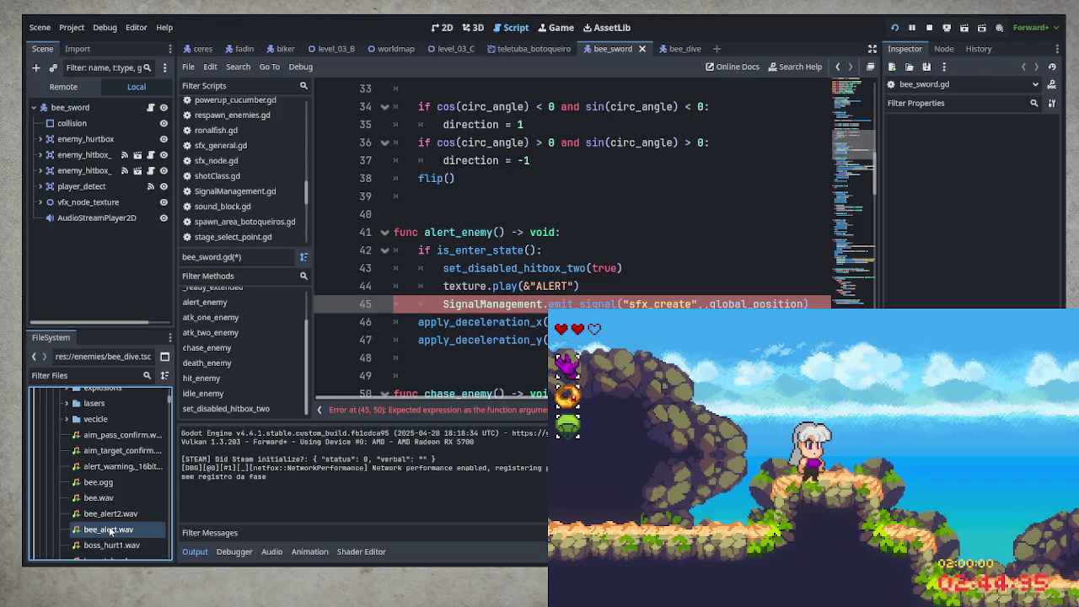
{"action": "left_click", "coordinate": [109, 530]}
{"action": "left_click", "coordinate": [893, 182]}
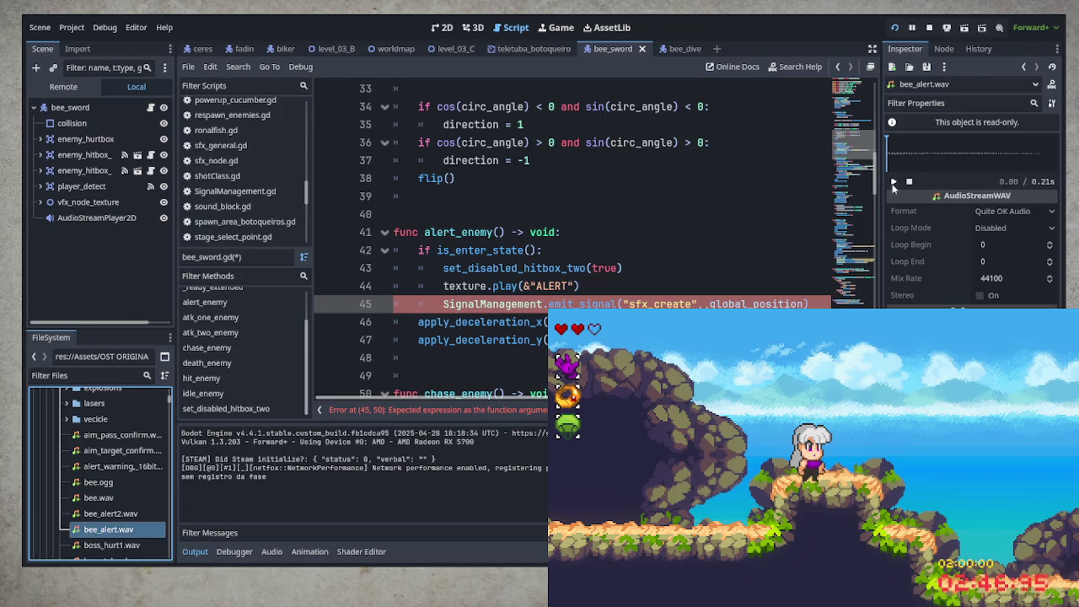
- Insert the bee_alert2.wav path into line 45's sfx_create call, check it, and save bee_sword.gd
{"action": "left_click", "coordinate": [118, 516]}
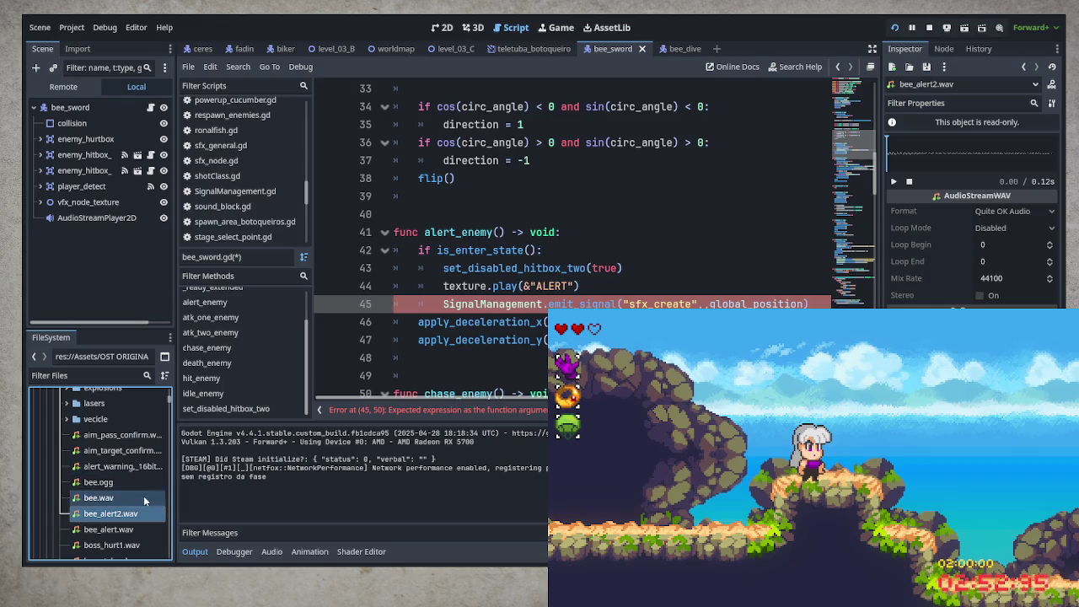
{"action": "mouse_move", "coordinate": [115, 517]}
{"action": "left_mouse_down"}
{"action": "mouse_move", "coordinate": [722, 282]}
{"action": "mouse_move", "coordinate": [705, 289]}
{"action": "left_mouse_up"}
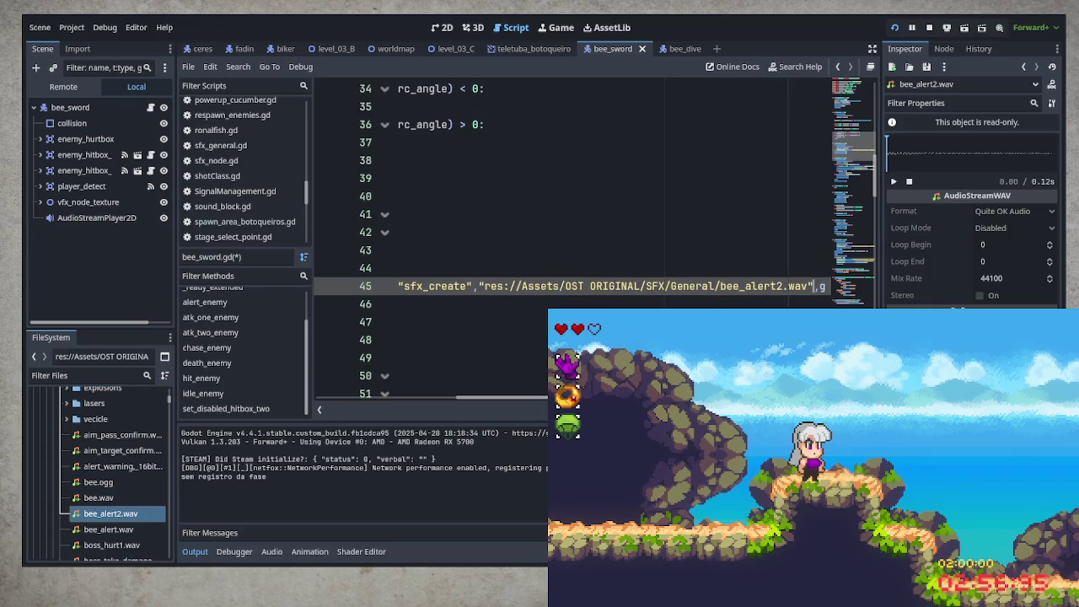
{"action": "key", "text": "Home"}
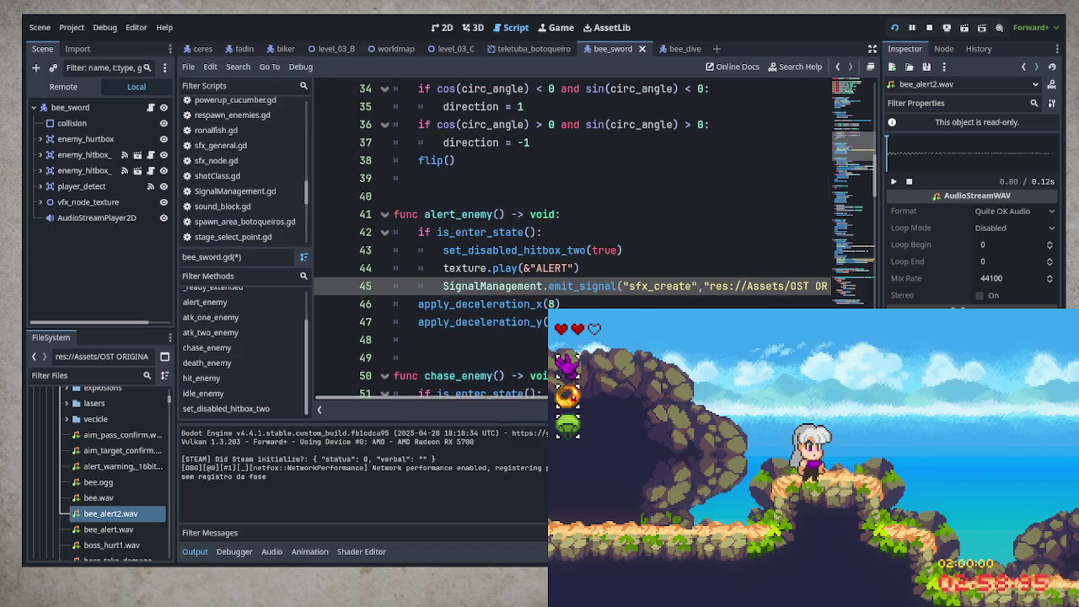
{"action": "left_click_drag", "start_coordinate": [442, 286], "coordinate": [871, 290]}
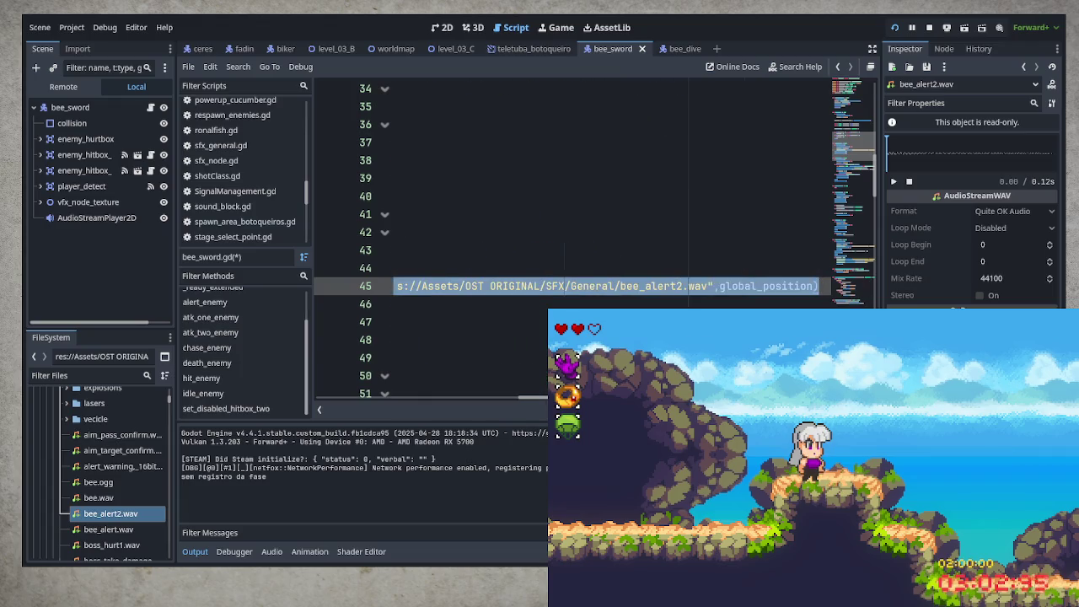
{"action": "left_click", "coordinate": [394, 339]}
{"action": "key", "text": "ctrl+s"}
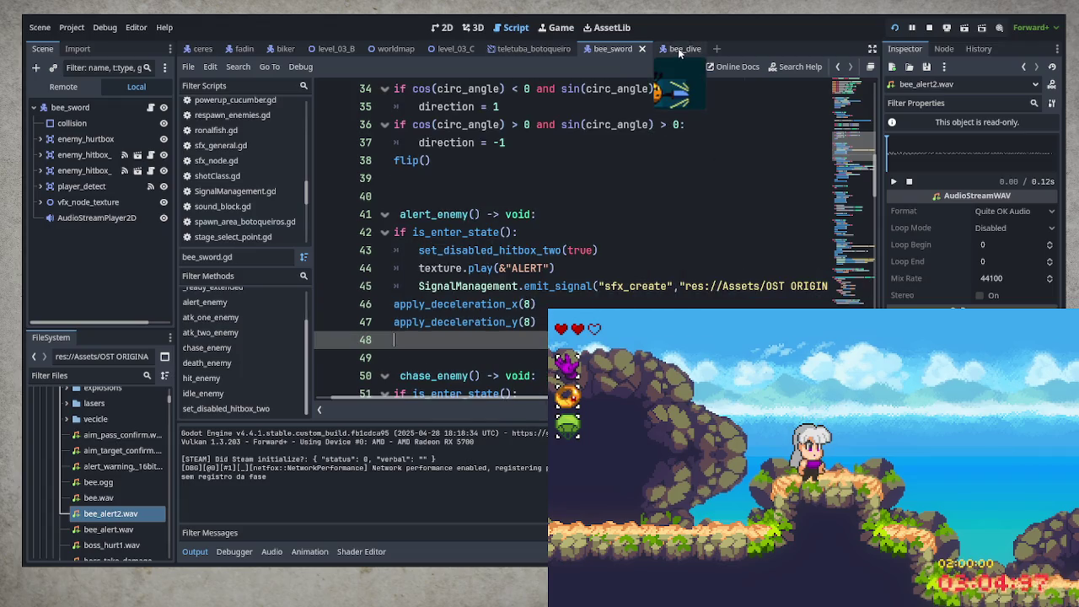
- Switch to the bee_dive scene, open bee_dive.gd, and place the cursor after dive_enemy's ALERT line 24
{"action": "left_click", "coordinate": [678, 48]}
{"action": "left_click", "coordinate": [150, 107]}
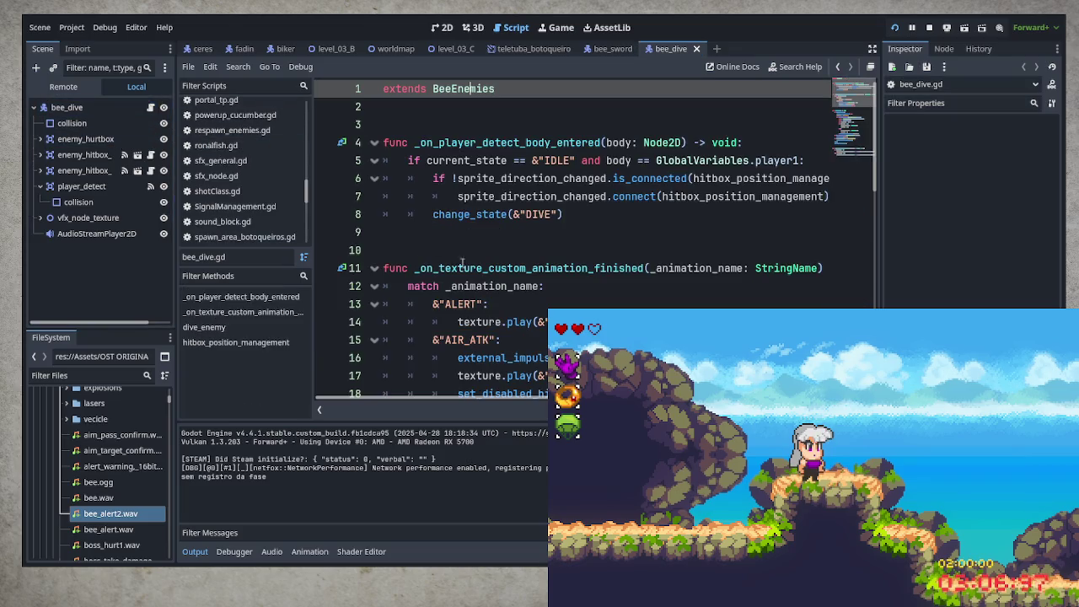
{"action": "scroll", "coordinate": [495, 324], "scroll_direction": "down", "scroll_amount": 4}
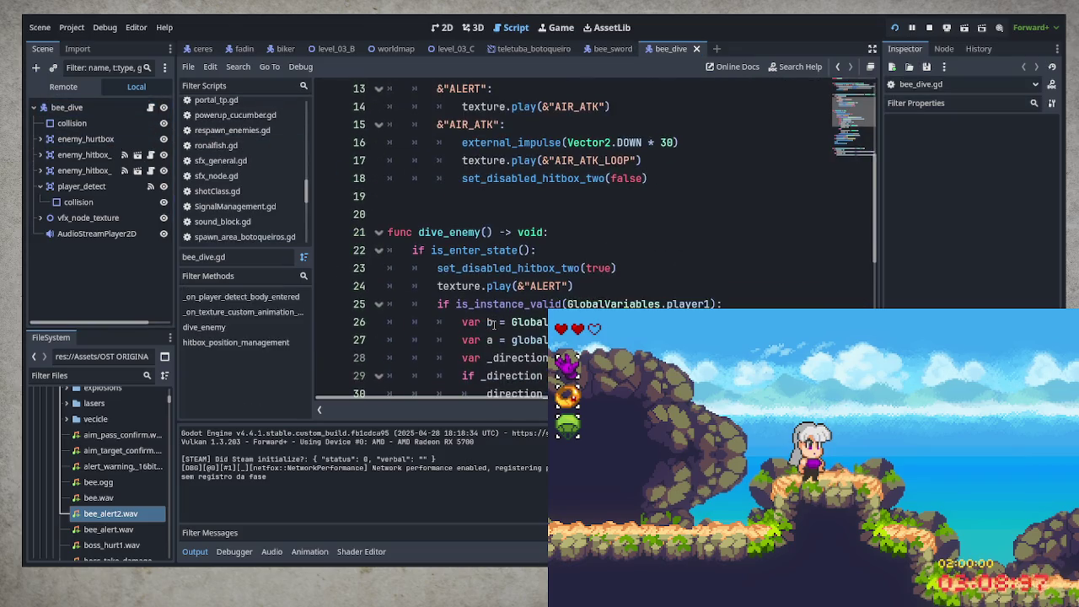
{"action": "scroll", "coordinate": [495, 324], "scroll_direction": "down", "scroll_amount": 7}
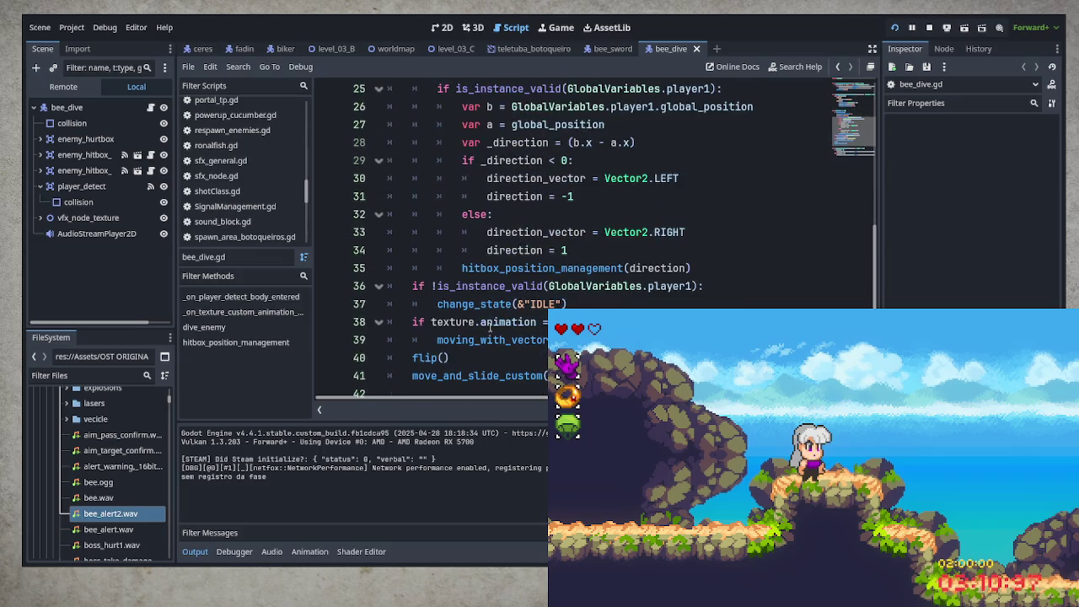
{"action": "scroll", "coordinate": [489, 327], "scroll_direction": "up", "scroll_amount": 8}
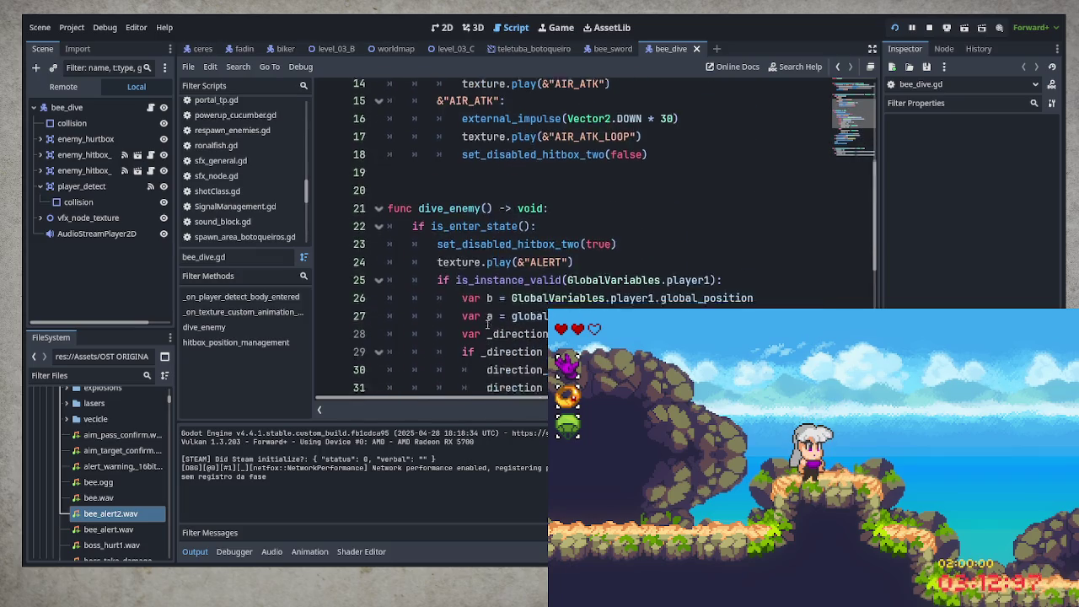
{"action": "scroll", "coordinate": [486, 323], "scroll_direction": "up", "scroll_amount": 3}
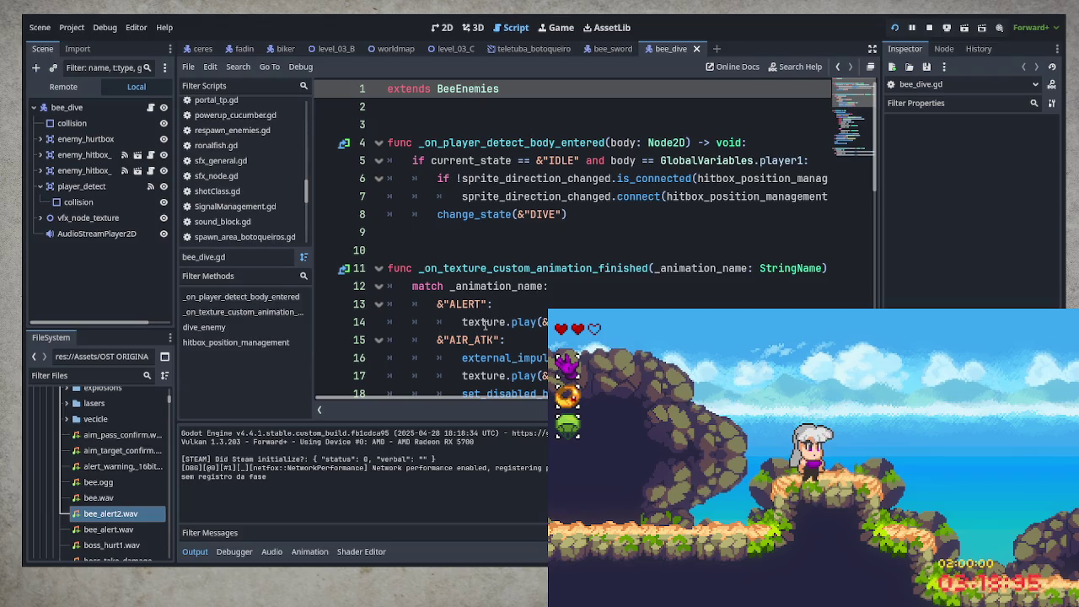
{"action": "scroll", "coordinate": [486, 325], "scroll_direction": "down", "scroll_amount": 5}
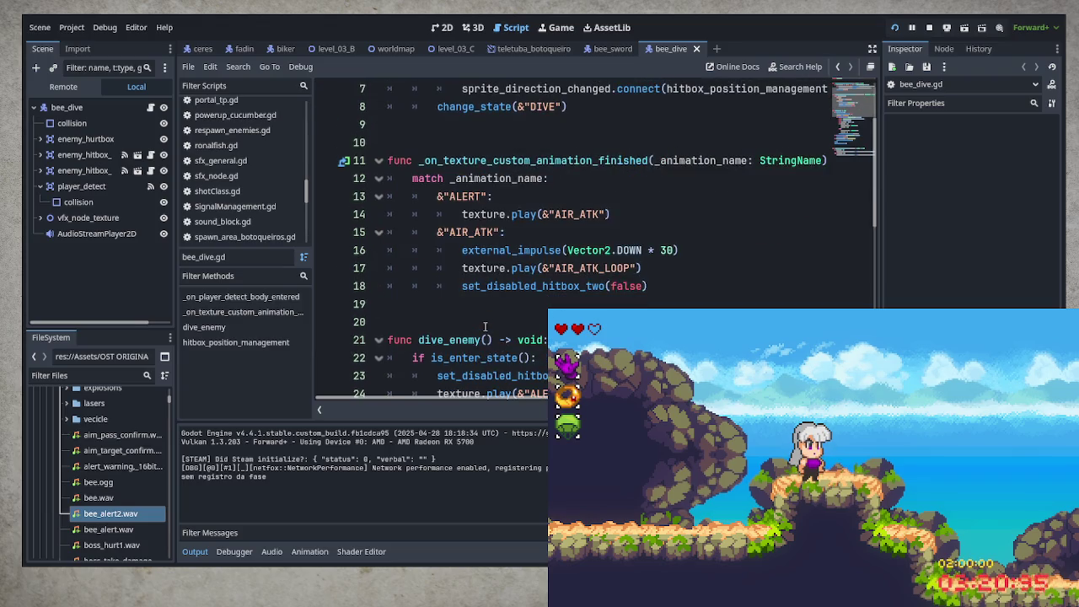
{"action": "scroll", "coordinate": [486, 326], "scroll_direction": "down", "scroll_amount": 2}
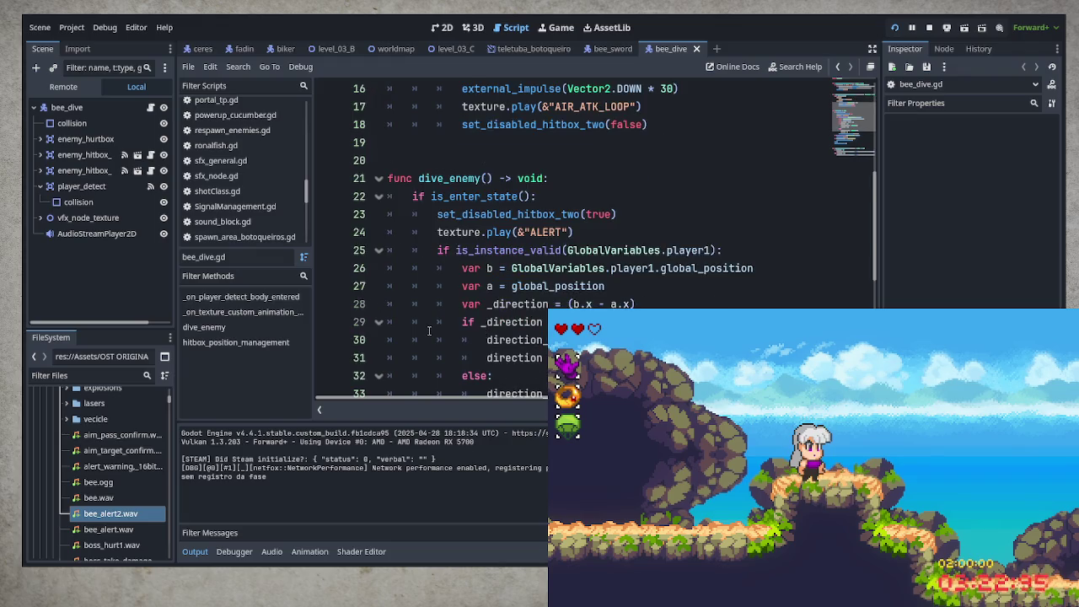
{"action": "scroll", "coordinate": [429, 331], "scroll_direction": "down", "scroll_amount": 3}
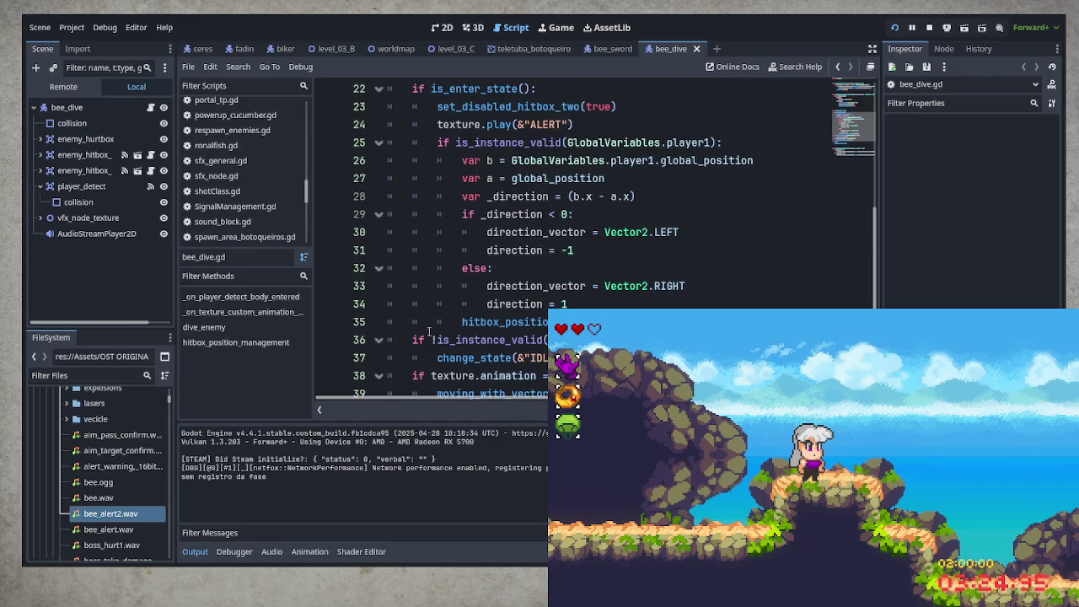
{"action": "scroll", "coordinate": [429, 331], "scroll_direction": "up", "scroll_amount": 1}
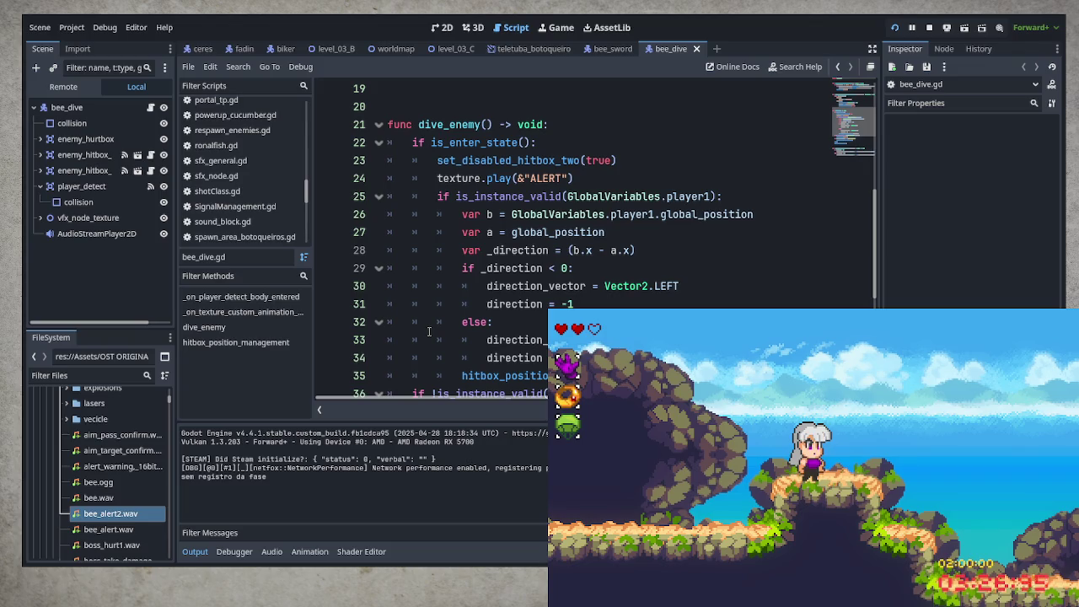
{"action": "left_click", "coordinate": [580, 174]}
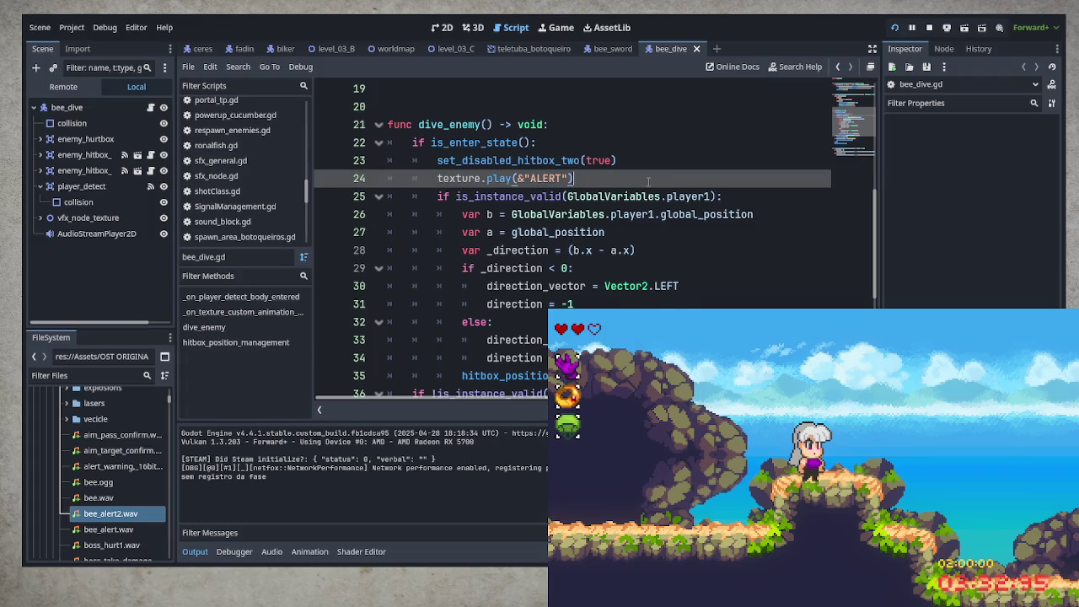
- Paste the bee_alert2.wav sfx_create emit call as line 25 after the ALERT animation and save
{"action": "key", "text": "Return"}
{"action": "key", "text": "ctrl+v"}
{"action": "key", "text": "ctrl+s"}
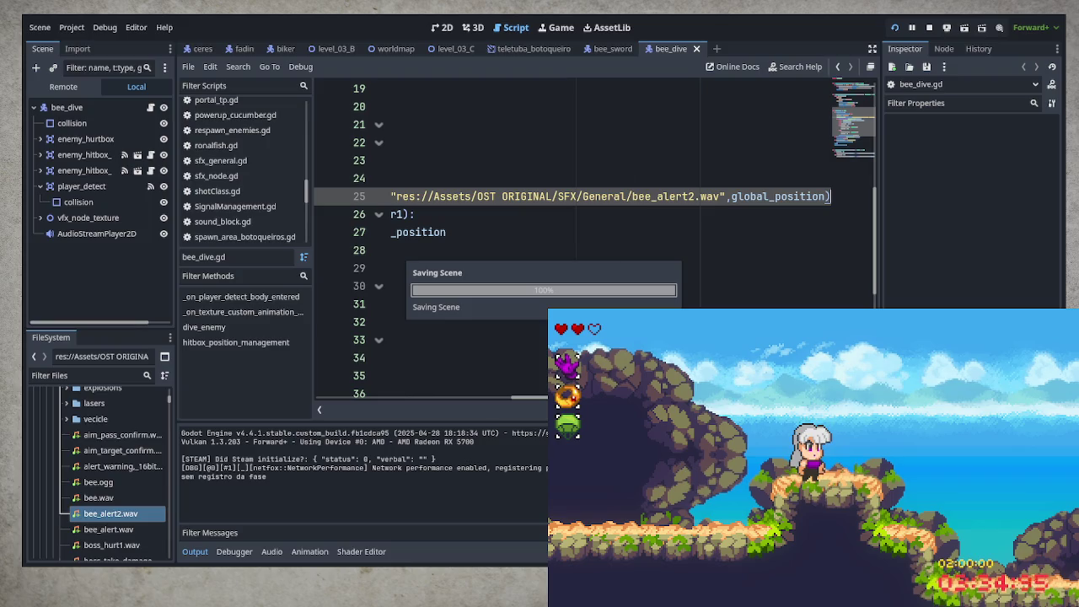
{"action": "left_click_drag", "start_coordinate": [530, 398], "coordinate": [403, 399]}
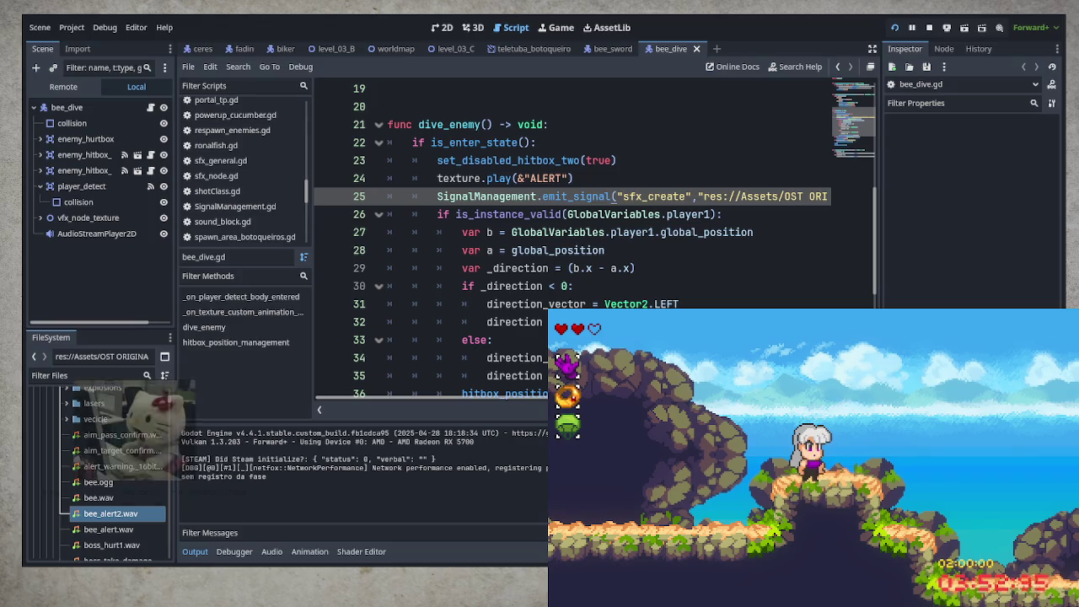
- Run right through the level past the diving bee, then stop the game with F8
{"action": "key", "text": "Right"}
{"action": "key", "text": "Right"}
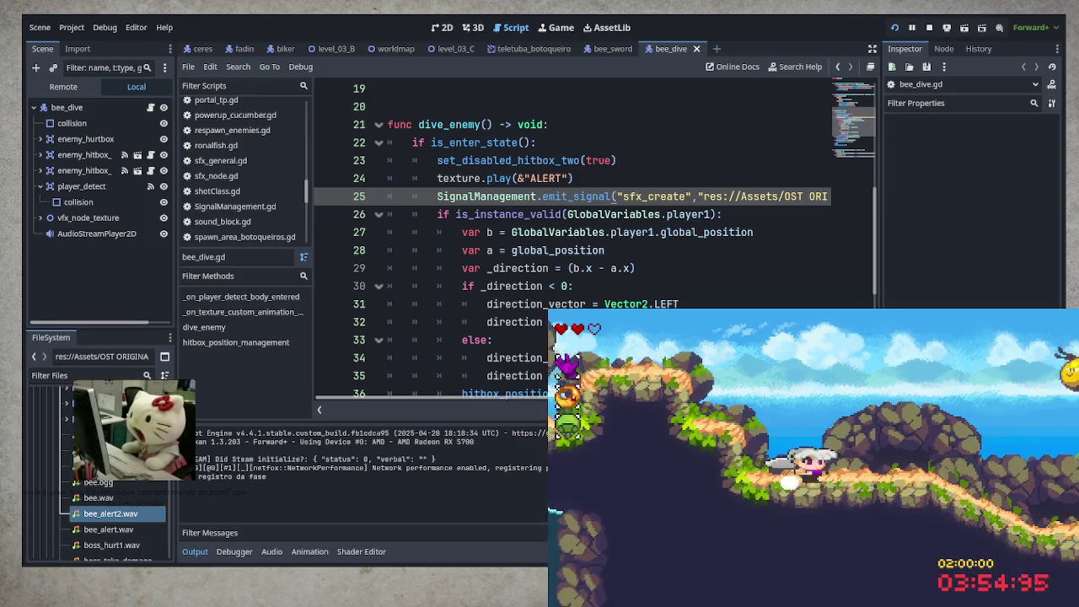
{"action": "key", "text": "Right"}
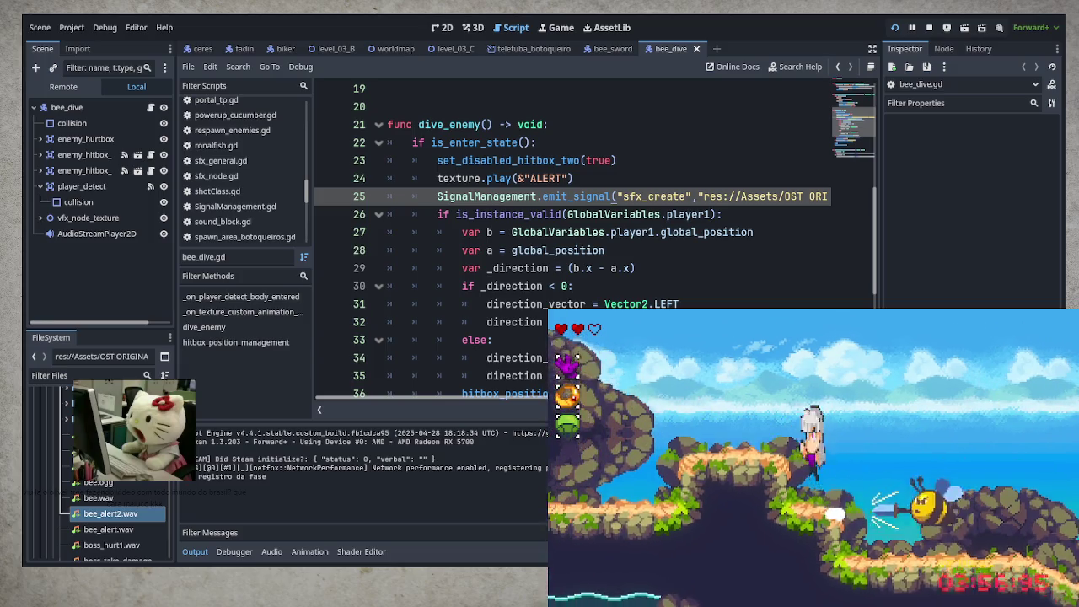
{"action": "key", "text": "Right"}
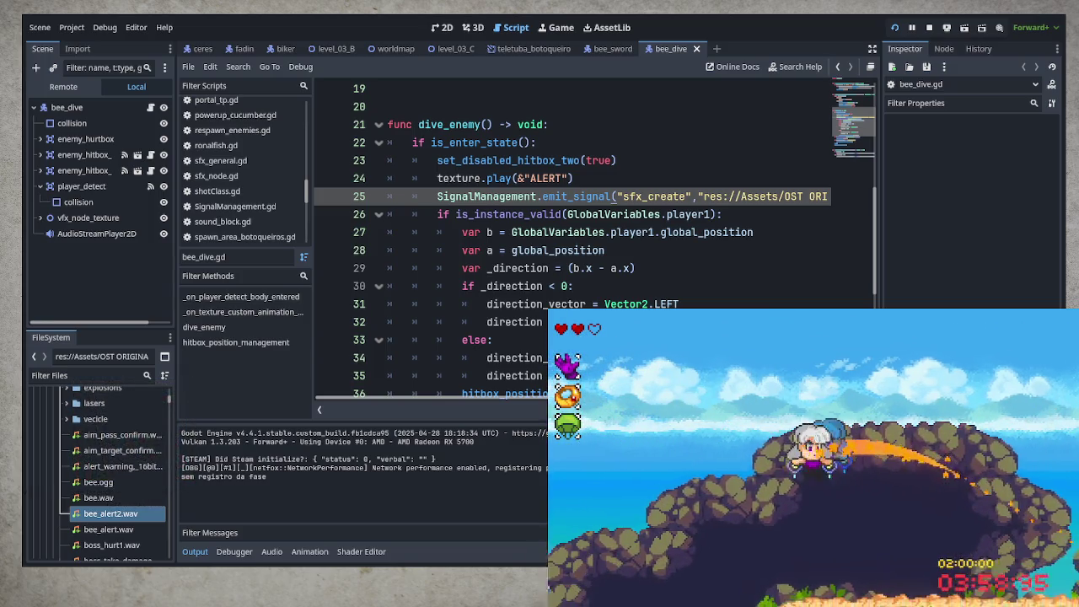
{"action": "key", "text": "Right"}
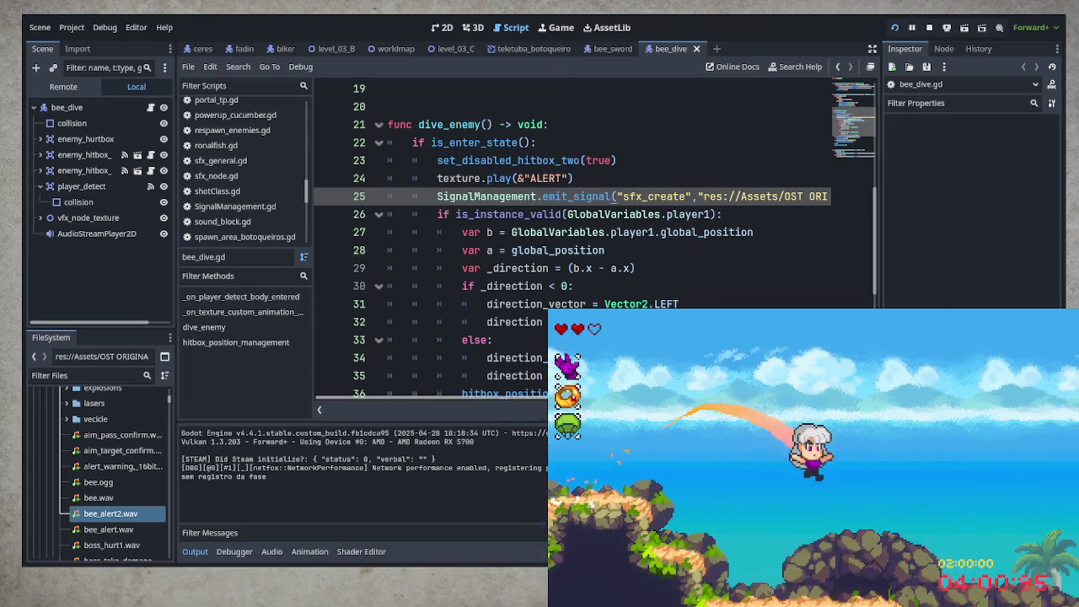
{"action": "key", "text": "Right"}
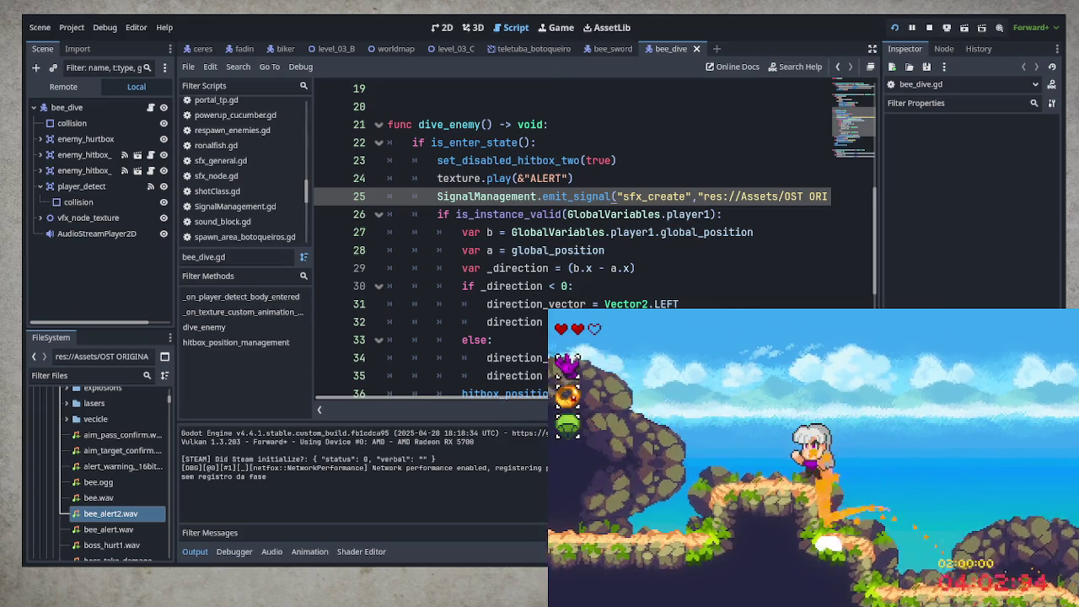
{"action": "key", "text": "Right"}
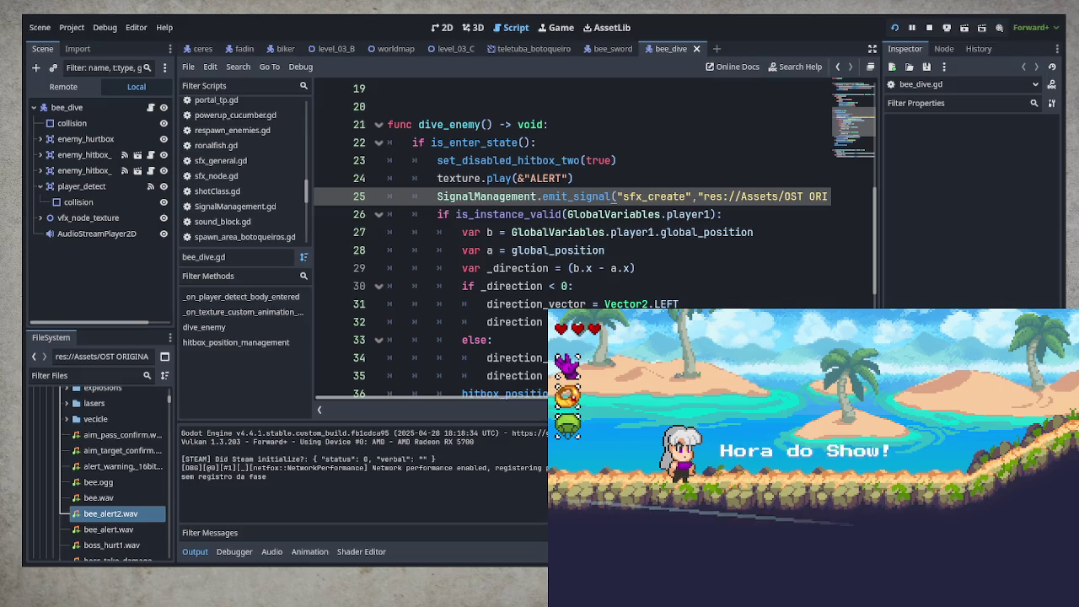
{"action": "key", "text": "F8"}
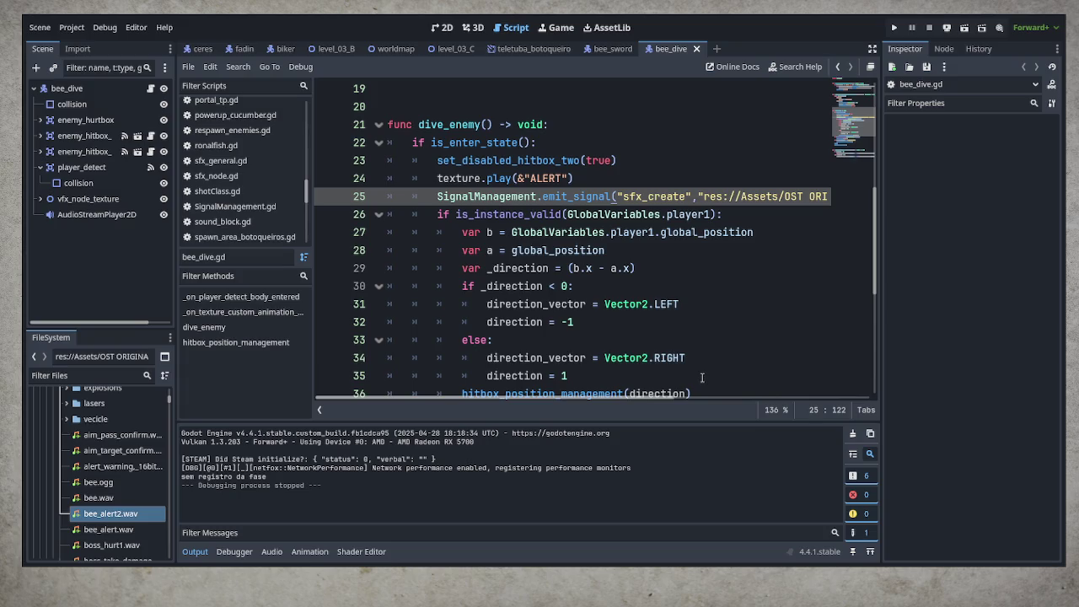
- Relaunch the game with F5 and confirm Continuar on the title menu
{"action": "key", "text": "F5"}
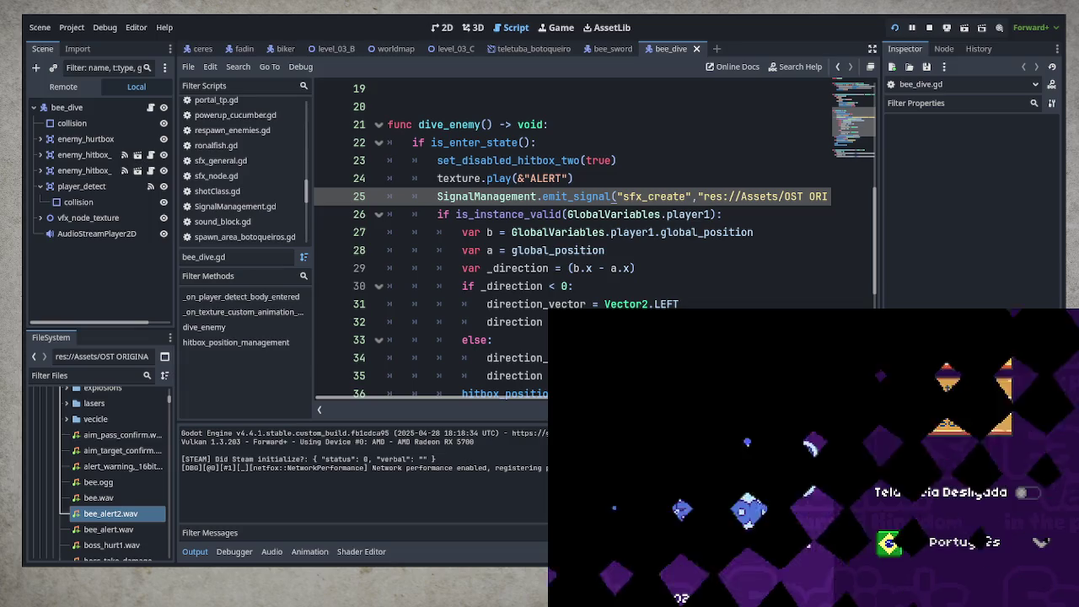
{"action": "key", "text": "Return"}
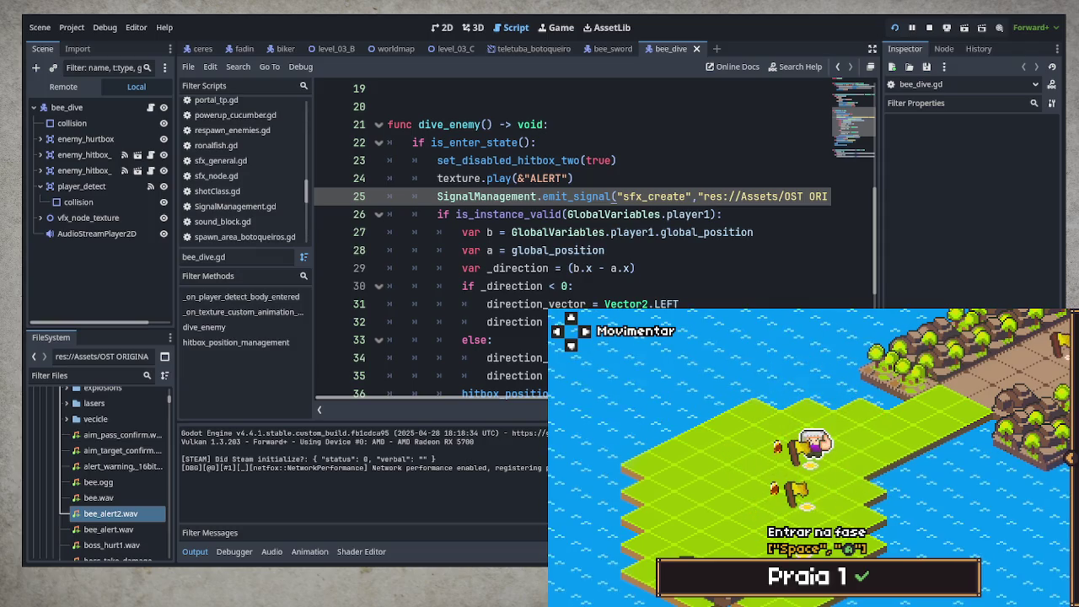
- Enter the Praia 1 stage, play through it, and pause with Esc
{"action": "key", "text": "space"}
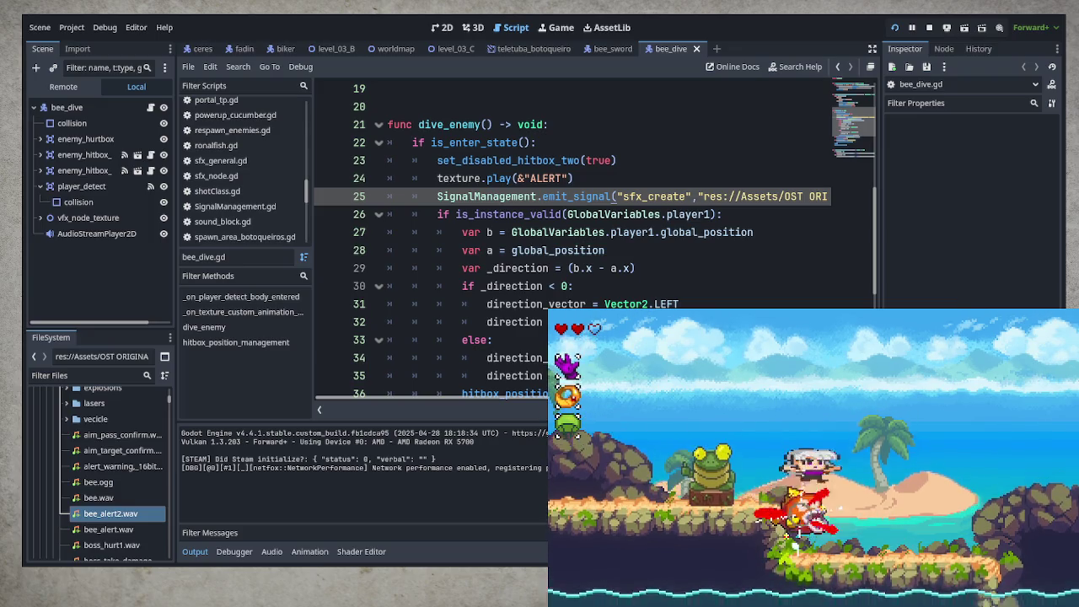
{"action": "key", "text": "Escape"}
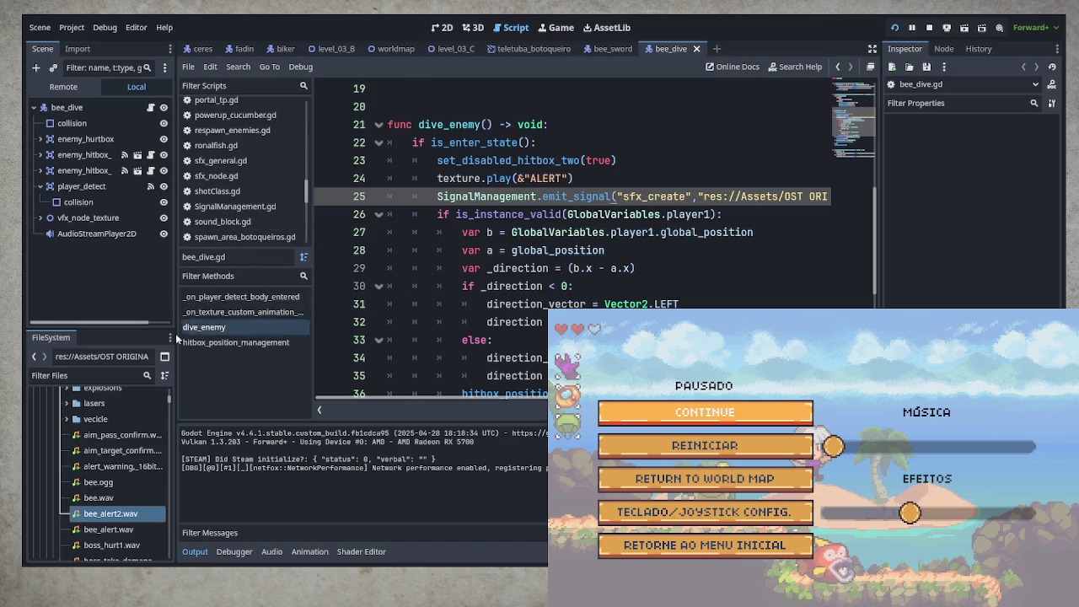
- Filter FileSystem for 'ronalf', open the ronalfish scene and its ronalfish.gd script
{"action": "left_click", "coordinate": [104, 359]}
{"action": "left_click", "coordinate": [107, 375]}
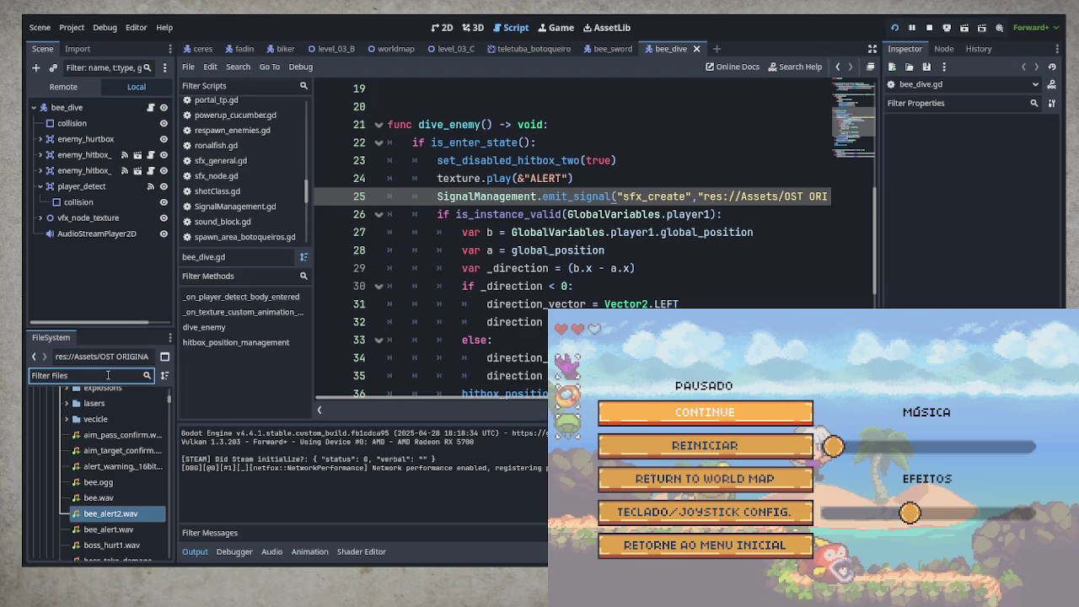
{"action": "type", "text": "ronalf"}
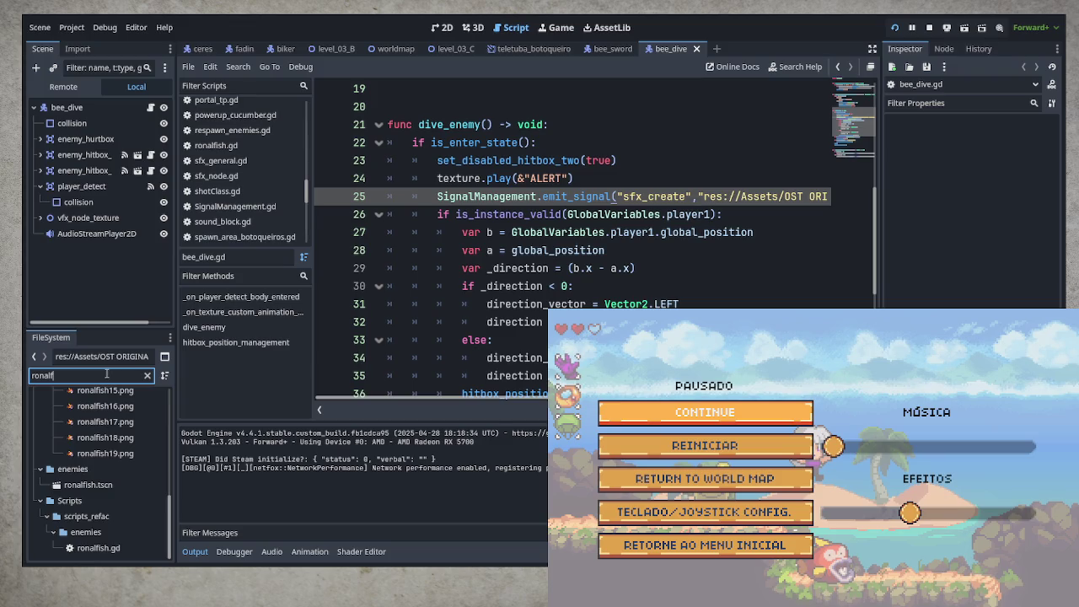
{"action": "double_click", "coordinate": [95, 489]}
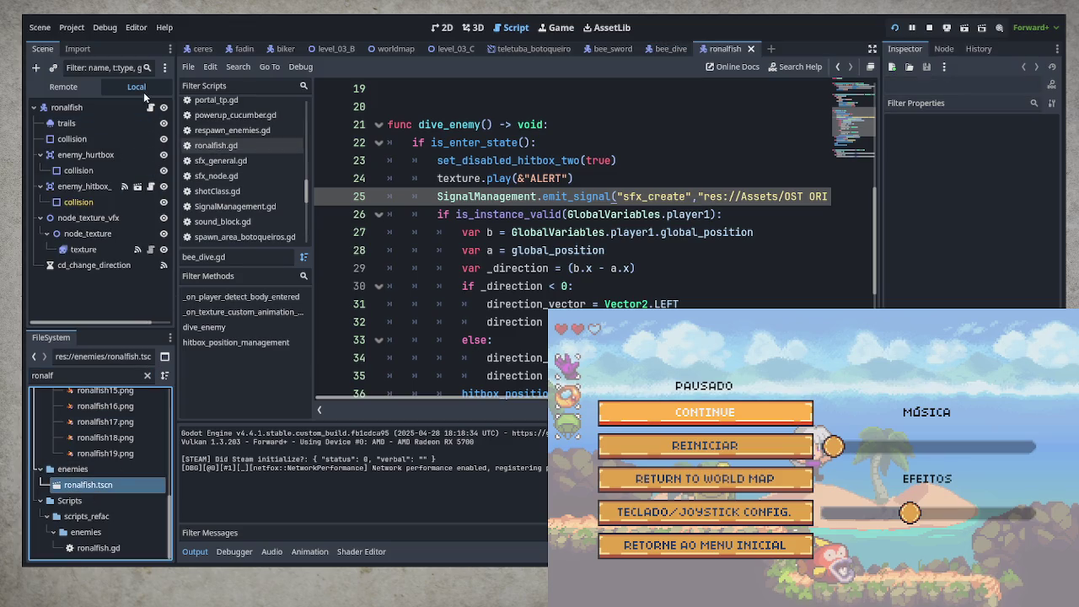
{"action": "left_click", "coordinate": [150, 107]}
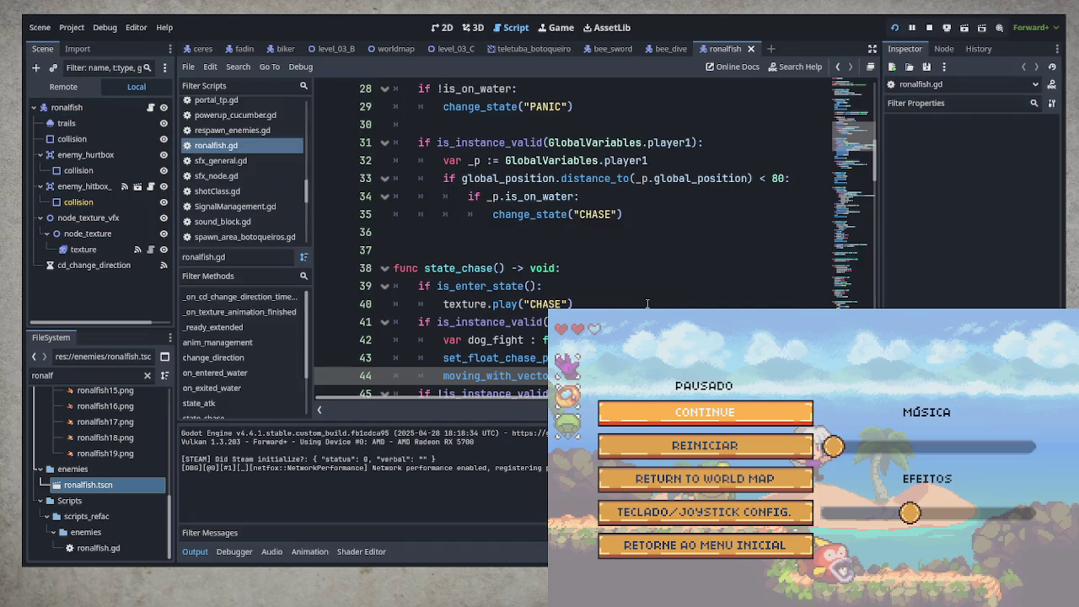
- Scroll down through ronalfish.gd to review its state functions
{"action": "scroll", "coordinate": [647, 303], "scroll_direction": "down", "scroll_amount": 2}
{"action": "scroll", "coordinate": [628, 308], "scroll_direction": "down", "scroll_amount": 6}
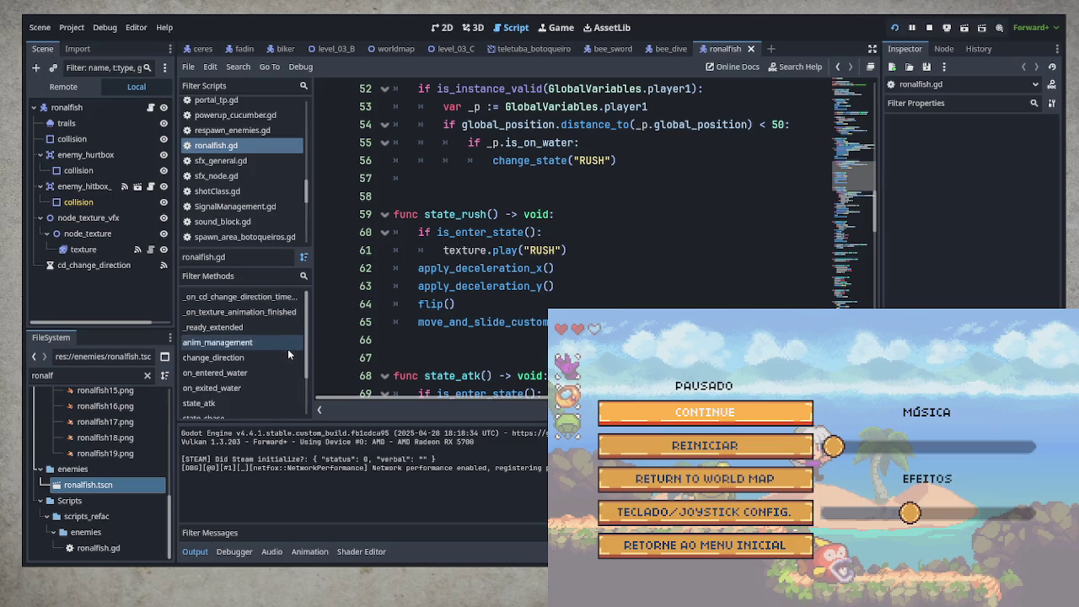
{"action": "scroll", "coordinate": [287, 351], "scroll_direction": "down", "scroll_amount": 2}
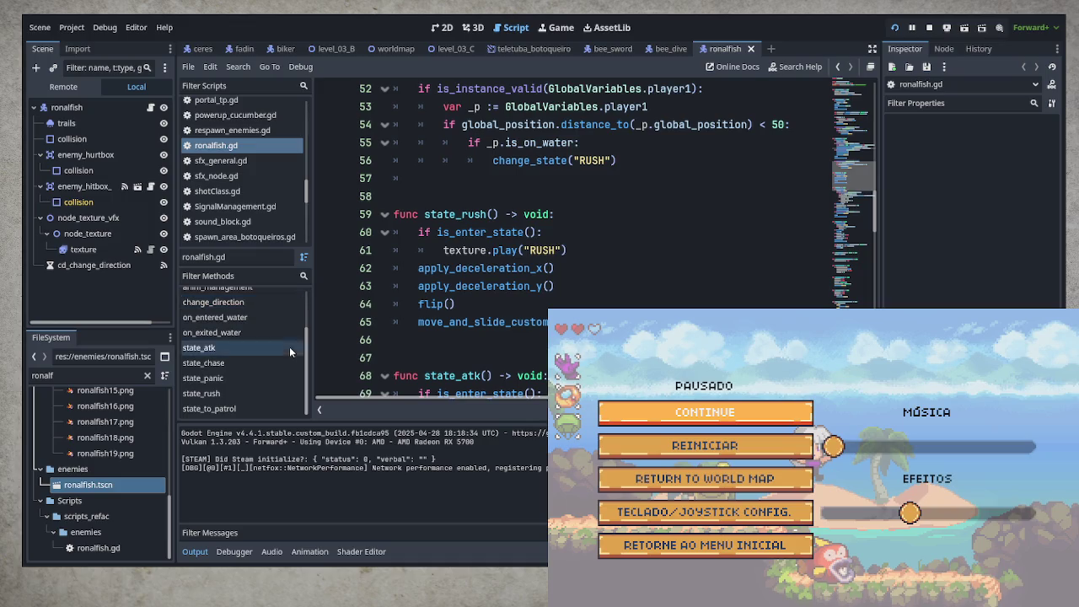
{"action": "scroll", "coordinate": [273, 350], "scroll_direction": "up", "scroll_amount": 3}
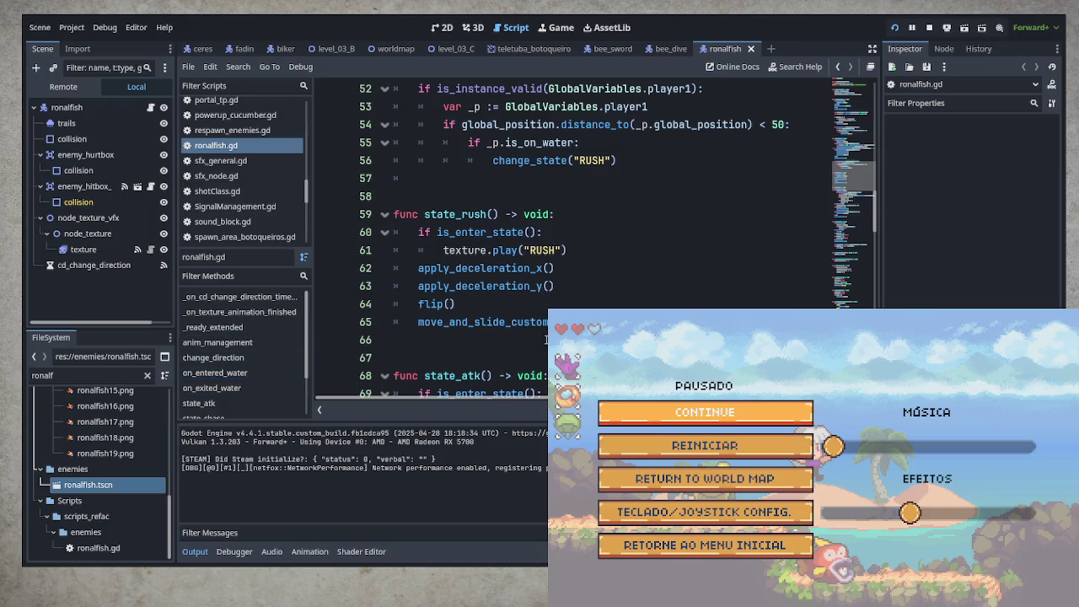
{"action": "scroll", "coordinate": [542, 340], "scroll_direction": "down", "scroll_amount": 4}
{"action": "scroll", "coordinate": [542, 339], "scroll_direction": "down", "scroll_amount": 4}
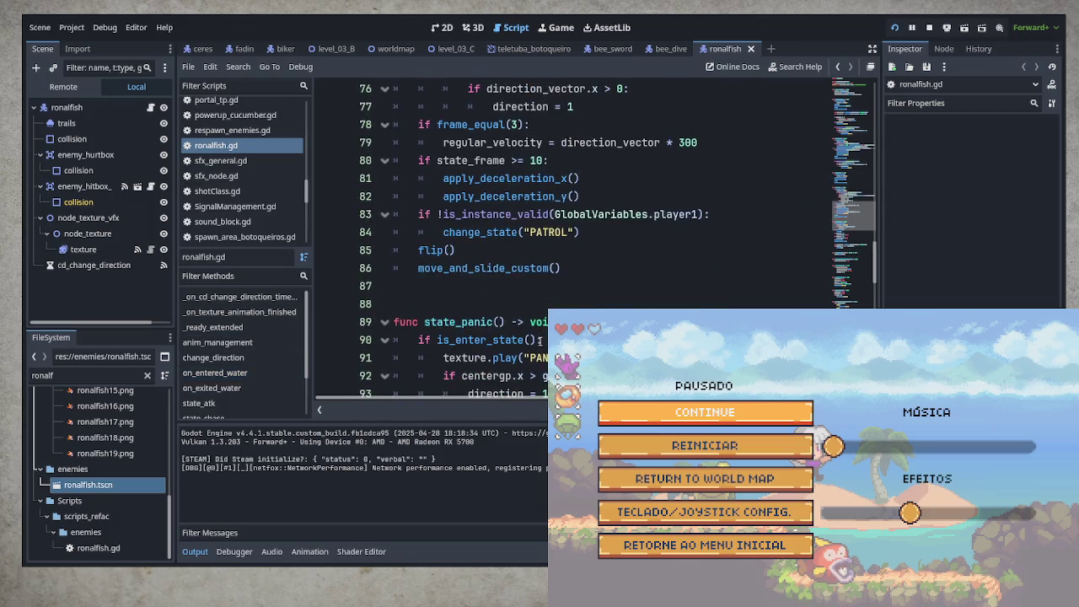
{"action": "scroll", "coordinate": [539, 340], "scroll_direction": "down", "scroll_amount": 5}
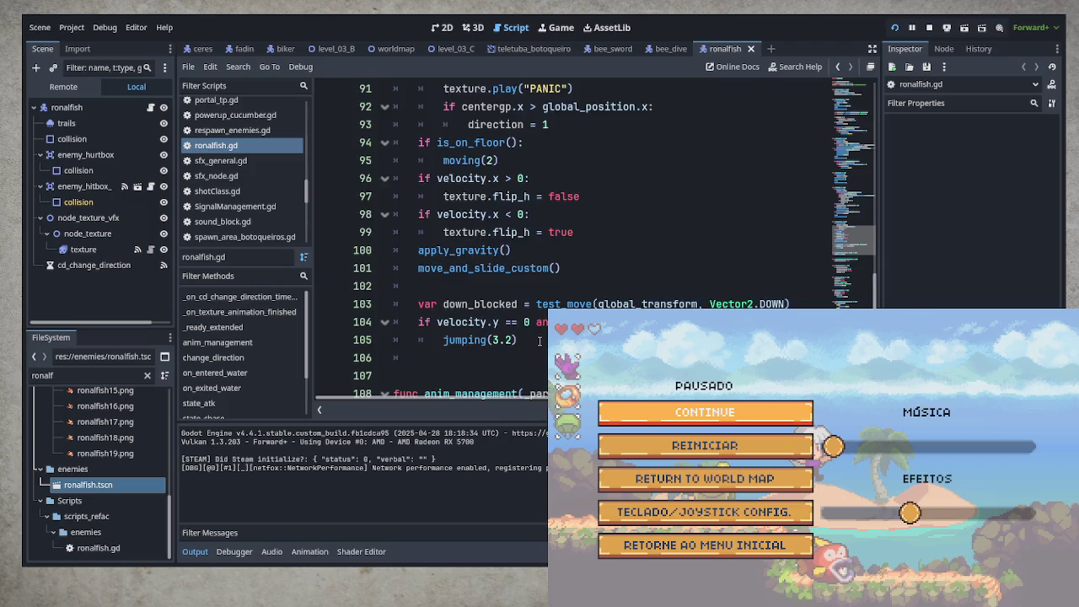
{"action": "scroll", "coordinate": [539, 340], "scroll_direction": "down", "scroll_amount": 3}
{"action": "scroll", "coordinate": [539, 340], "scroll_direction": "down", "scroll_amount": 8}
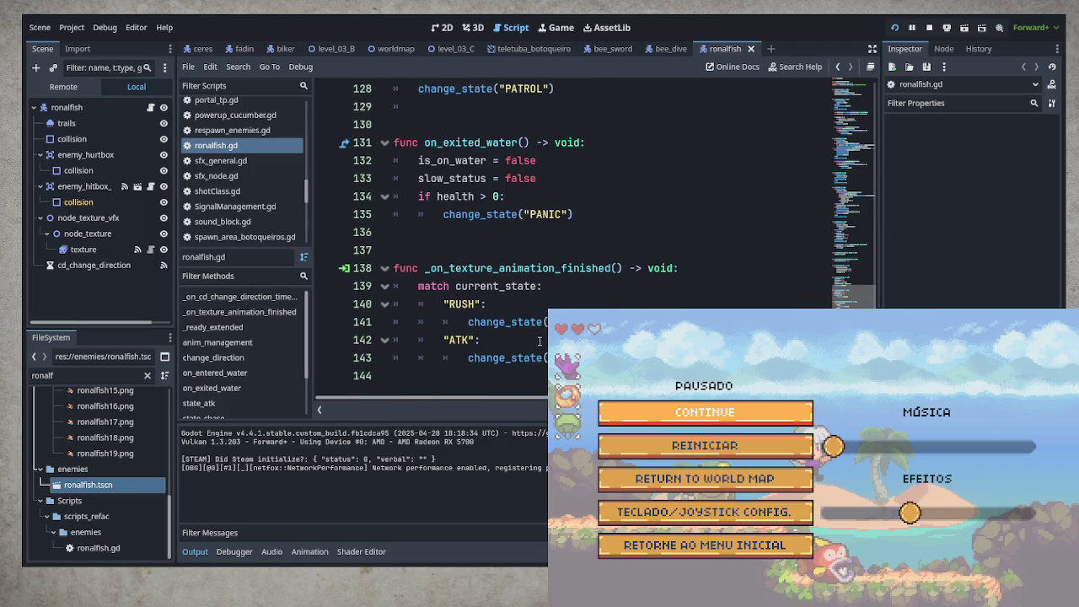
- Return to line 1 of ronalfish.gd, then open baiacu.gd at its take_damage function
{"action": "scroll", "coordinate": [539, 340], "scroll_direction": "up", "scroll_amount": 8}
{"action": "scroll", "coordinate": [540, 341], "scroll_direction": "up", "scroll_amount": 4}
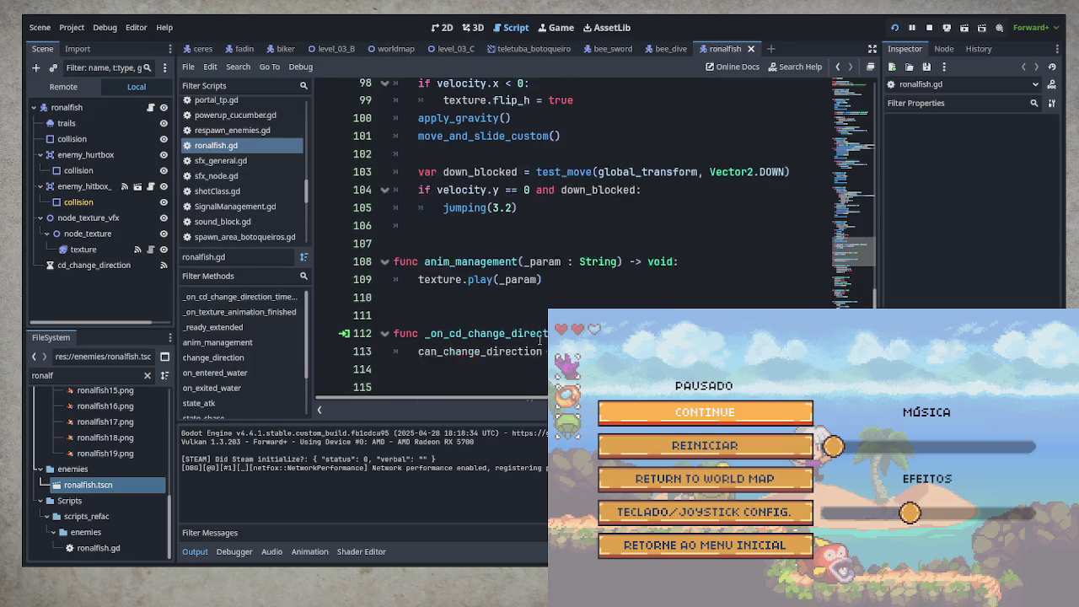
{"action": "scroll", "coordinate": [540, 341], "scroll_direction": "up", "scroll_amount": 2}
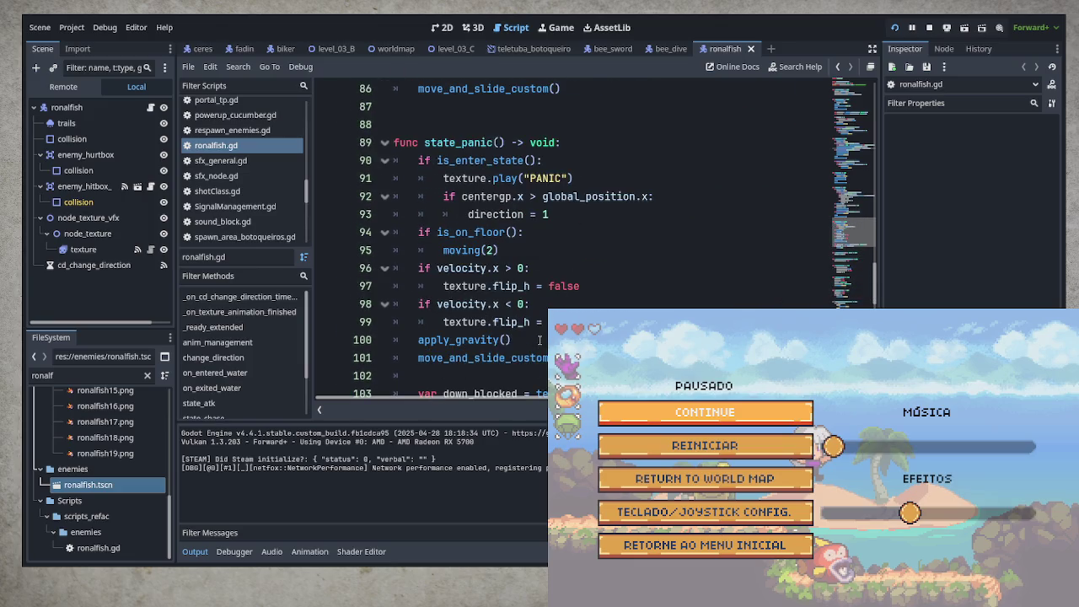
{"action": "scroll", "coordinate": [540, 341], "scroll_direction": "up", "scroll_amount": 5}
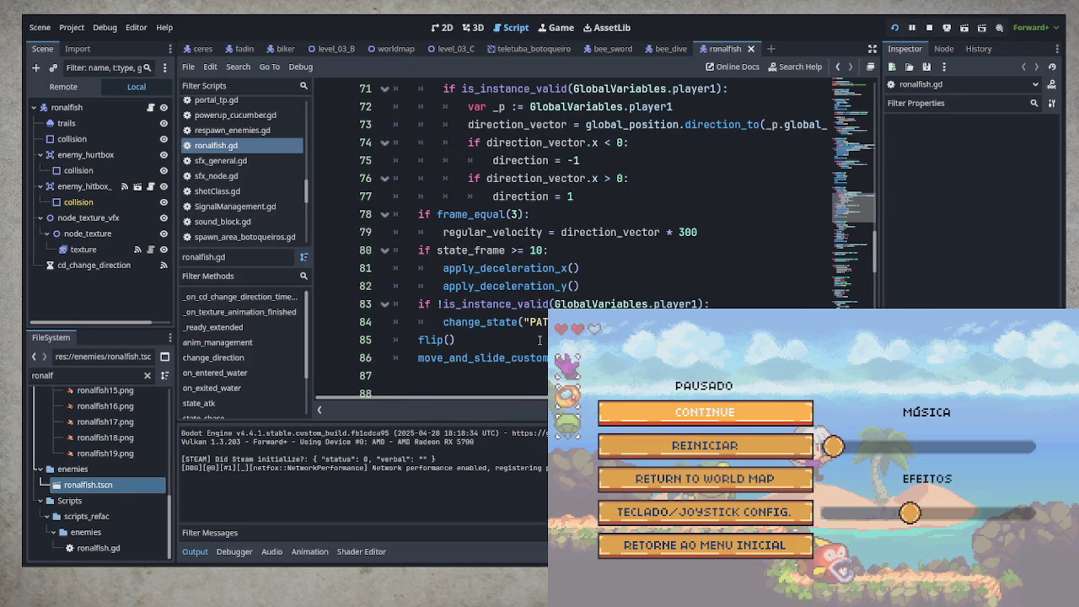
{"action": "scroll", "coordinate": [539, 341], "scroll_direction": "up", "scroll_amount": 6}
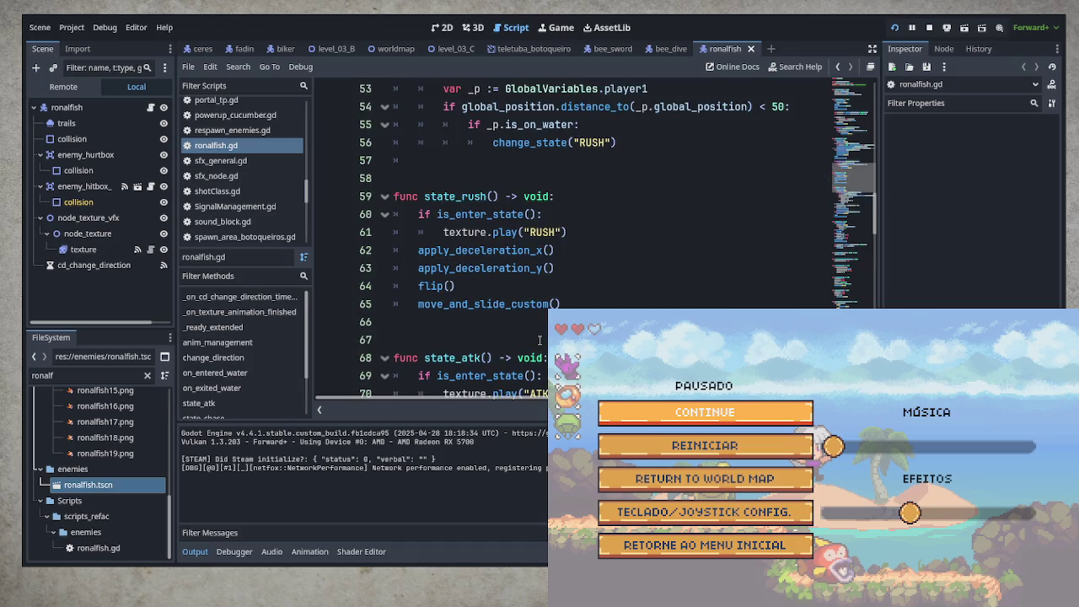
{"action": "scroll", "coordinate": [540, 341], "scroll_direction": "up", "scroll_amount": 5}
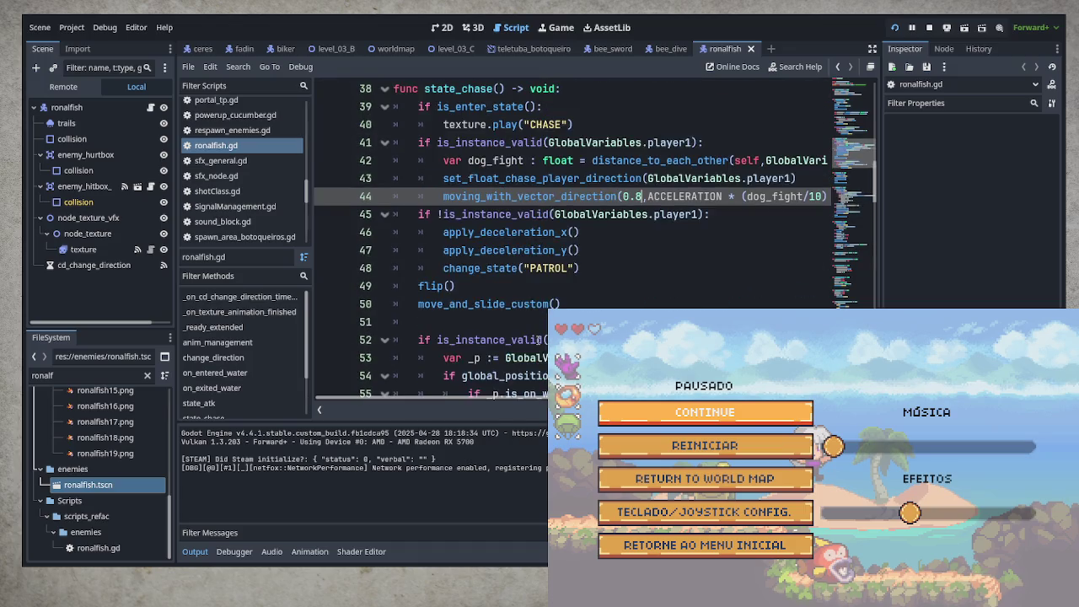
{"action": "scroll", "coordinate": [539, 340], "scroll_direction": "up", "scroll_amount": 7}
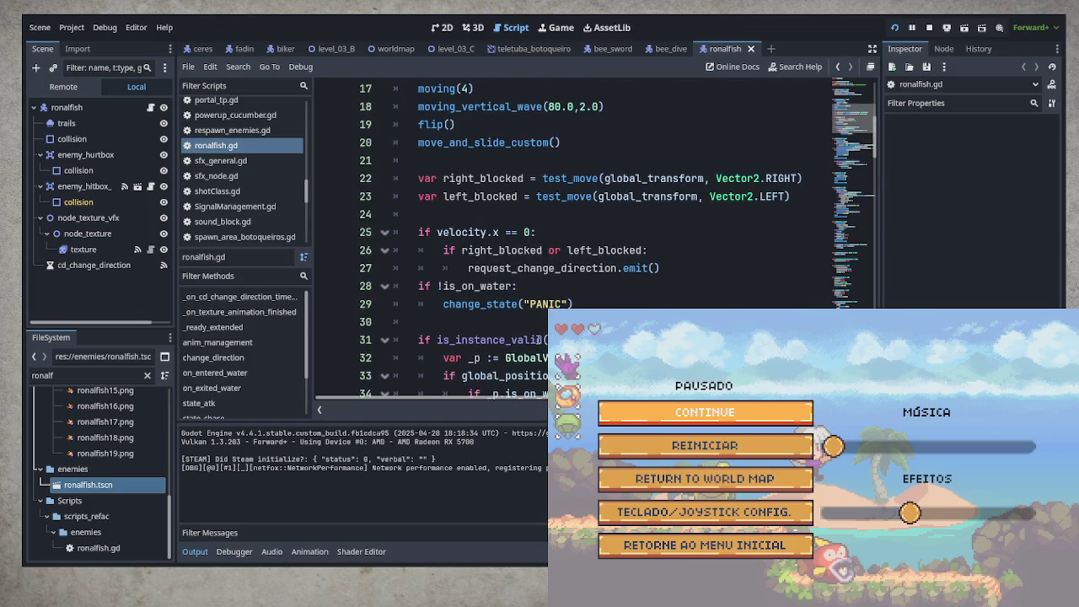
{"action": "scroll", "coordinate": [540, 341], "scroll_direction": "up", "scroll_amount": 2}
{"action": "scroll", "coordinate": [538, 340], "scroll_direction": "up", "scroll_amount": 2}
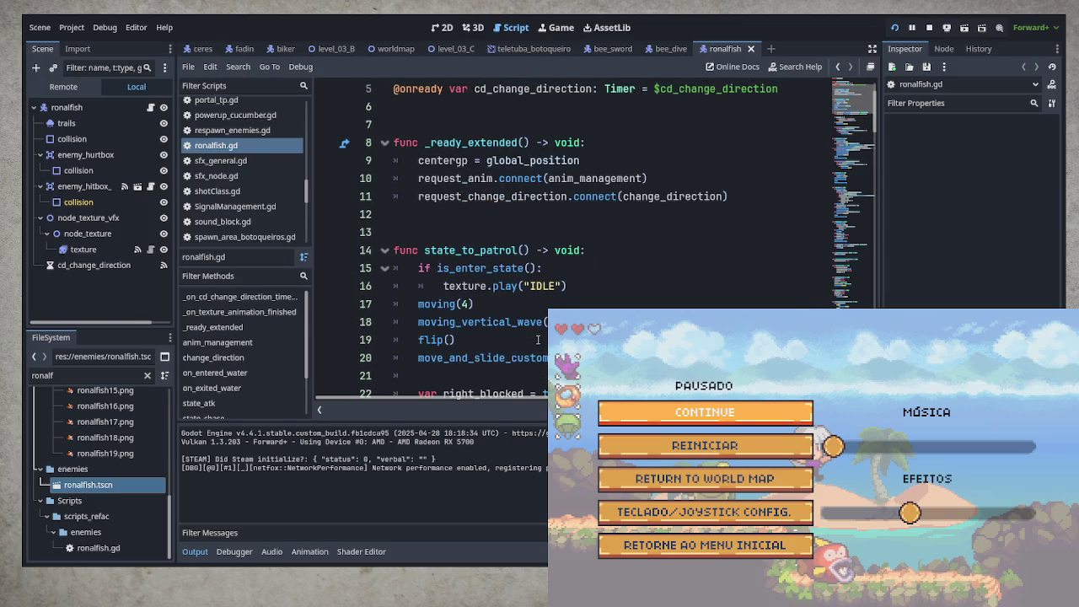
{"action": "scroll", "coordinate": [538, 339], "scroll_direction": "up", "scroll_amount": 2}
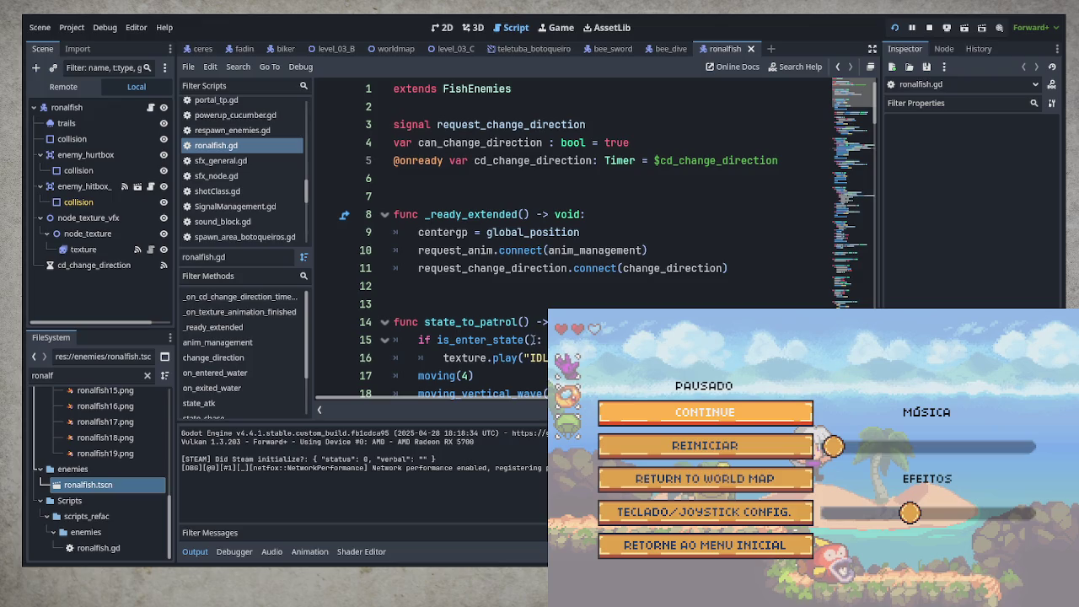
{"action": "left_click", "coordinate": [470, 89]}
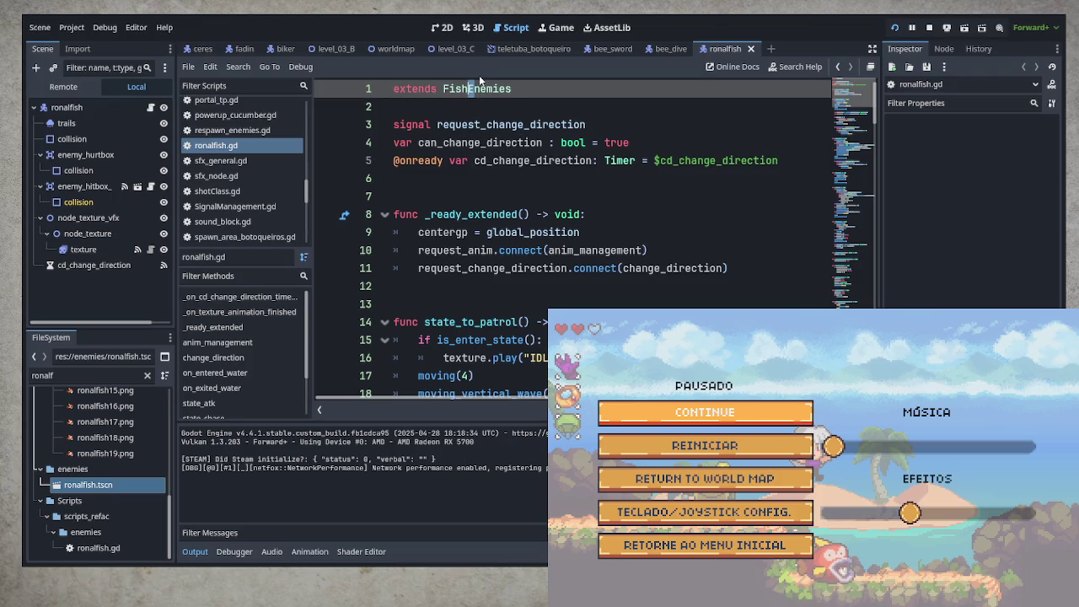
{"action": "left_click", "coordinate": [474, 89], "text": "ctrl"}
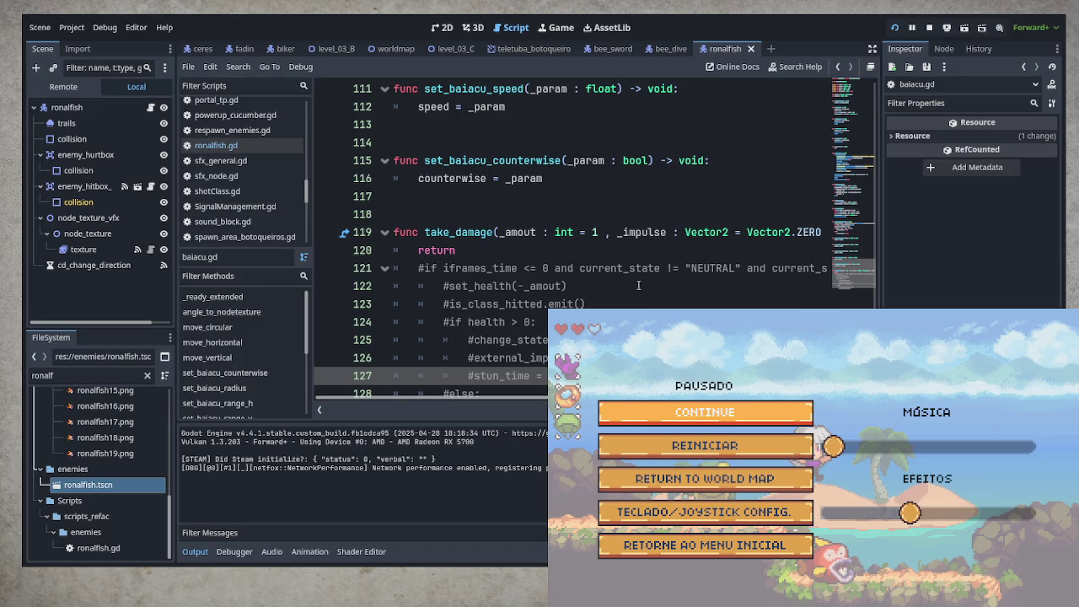
- Copy baiacu.gd's commented take_damage function (lines 119–130) and switch back to ronalfish.gd
{"action": "scroll", "coordinate": [627, 289], "scroll_direction": "down", "scroll_amount": 1}
{"action": "scroll", "coordinate": [619, 294], "scroll_direction": "down", "scroll_amount": 1}
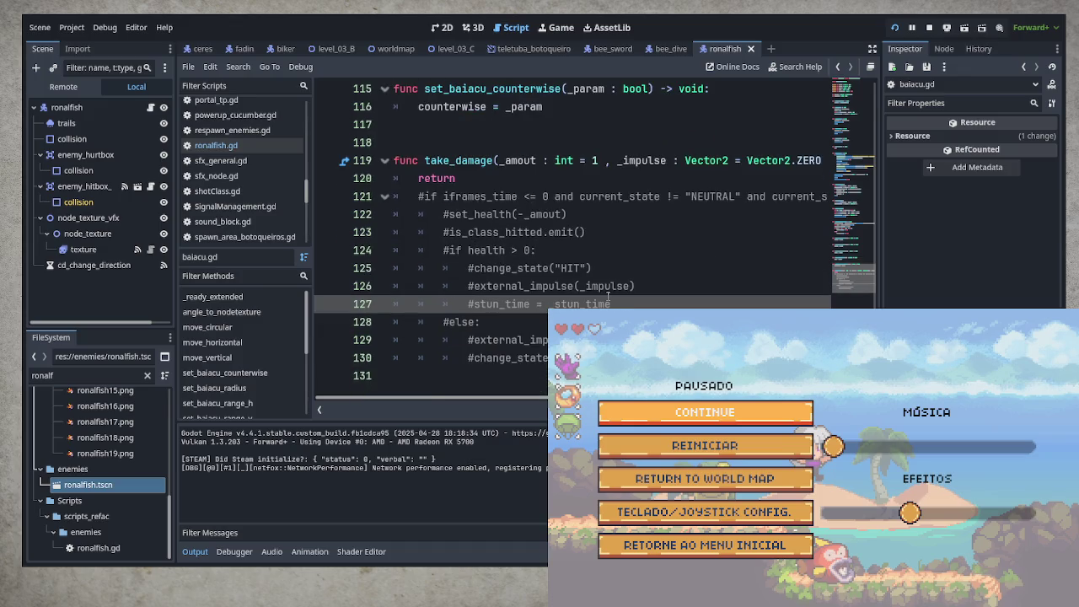
{"action": "mouse_move", "coordinate": [472, 375]}
{"action": "left_mouse_down"}
{"action": "mouse_move", "coordinate": [472, 304]}
{"action": "mouse_move", "coordinate": [418, 160]}
{"action": "mouse_move", "coordinate": [393, 161]}
{"action": "left_mouse_up"}
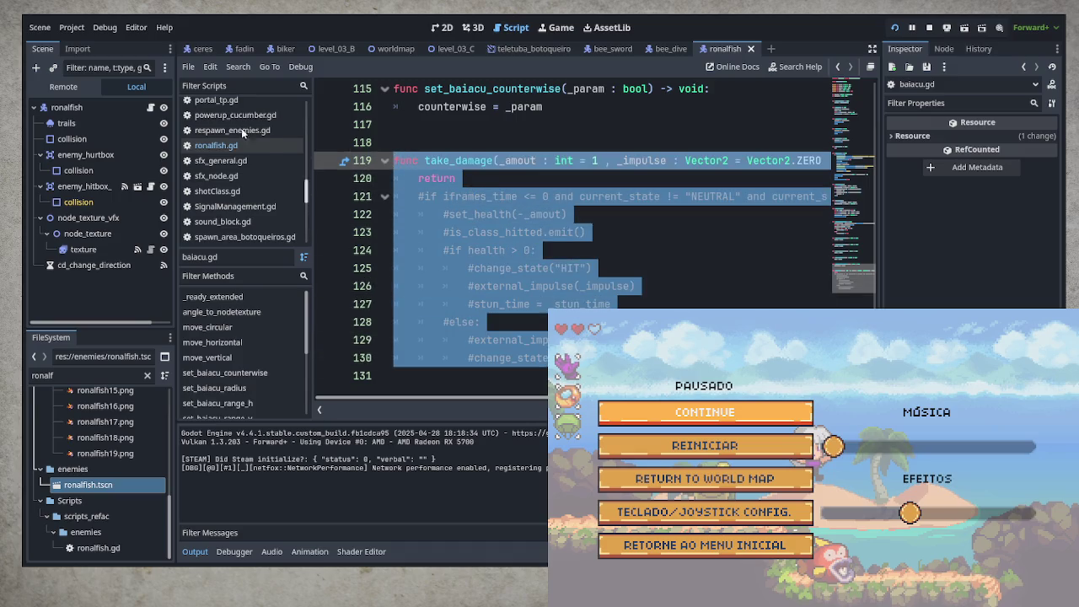
{"action": "left_click", "coordinate": [216, 145]}
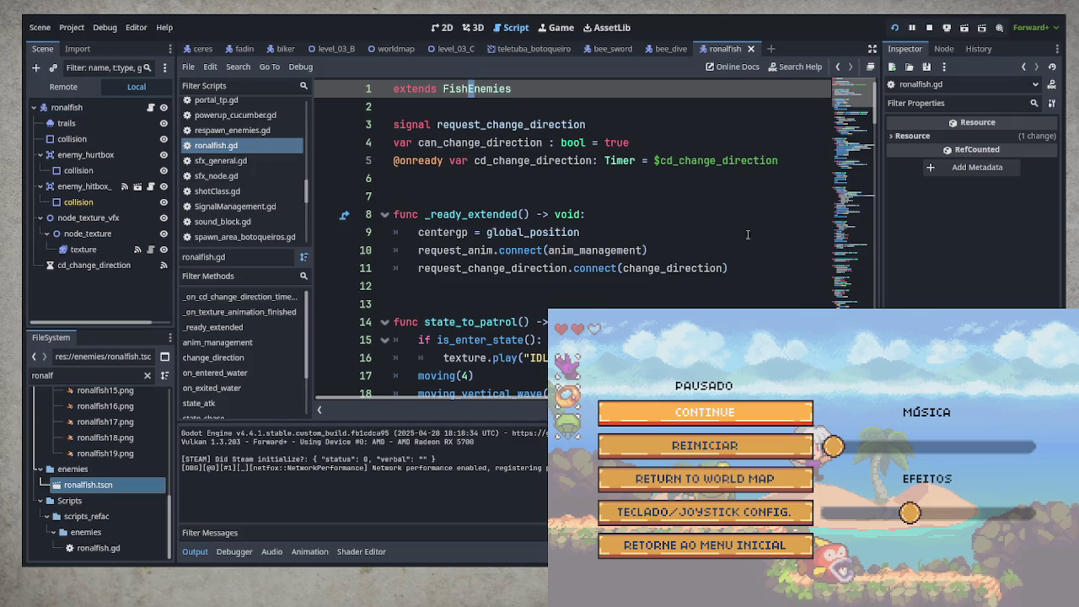
- Move down to line 20 in ronalfish.gd and save the script
{"action": "key", "text": "Down"}
{"action": "key", "text": "Down"}
{"action": "key", "text": "Down"}
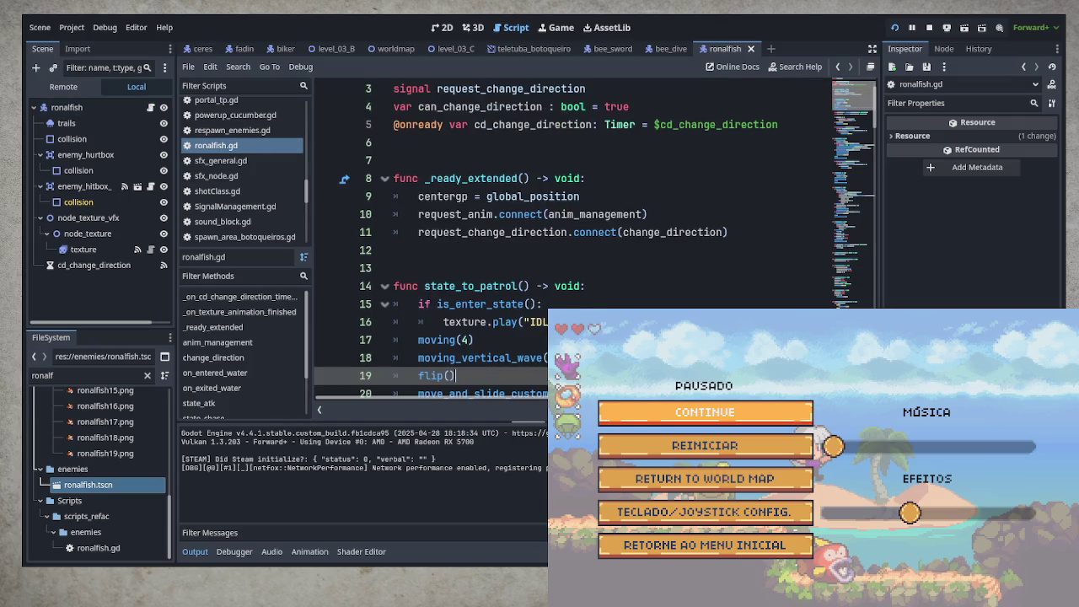
{"action": "key", "text": "Down"}
{"action": "key", "text": "ctrl+s"}
{"action": "key", "text": "ctrl+Home"}
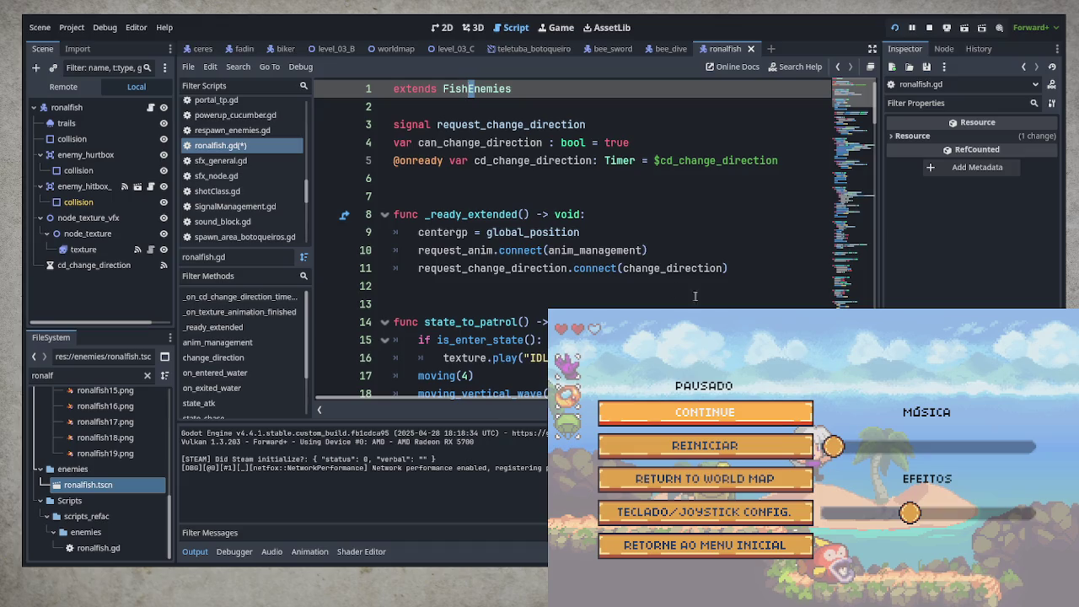
- Paste the copied take_damage function after the last function at the end of ronalfish.gd
{"action": "left_click", "coordinate": [683, 287]}
{"action": "key", "text": "ctrl+End"}
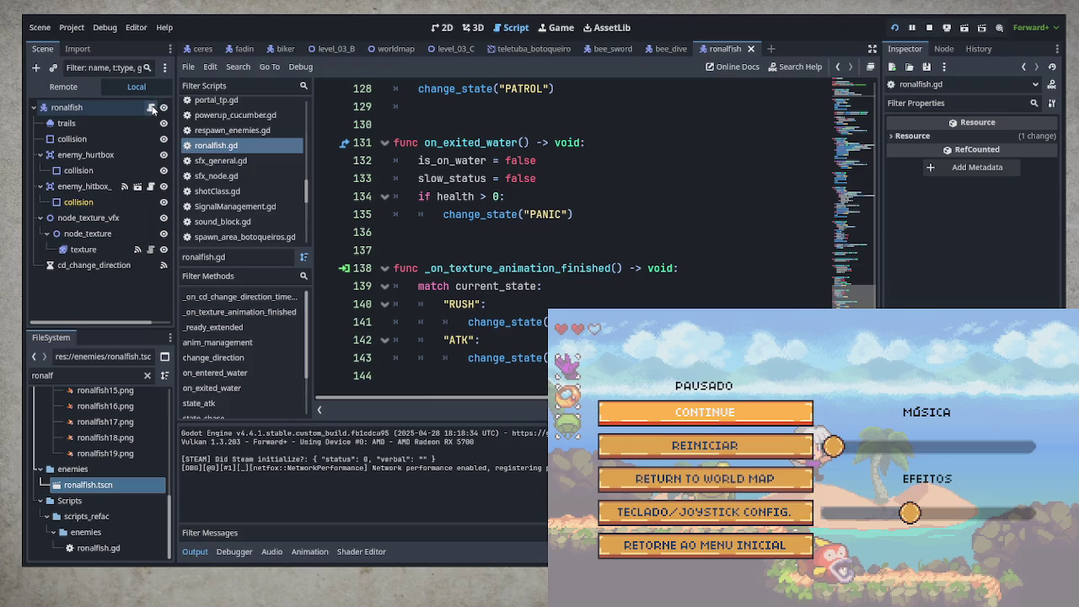
{"action": "left_click", "coordinate": [438, 358]}
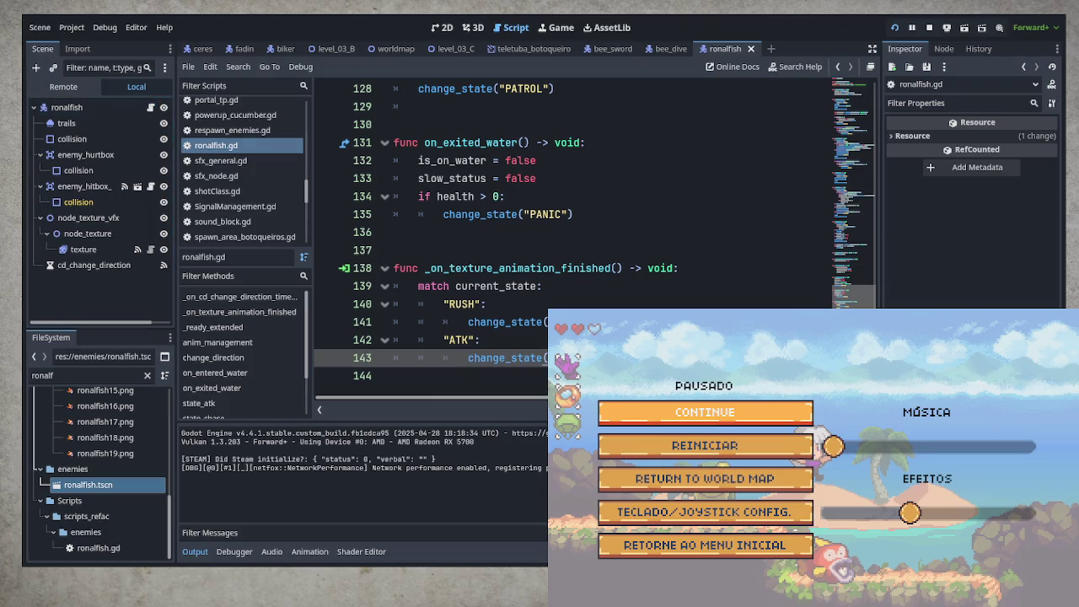
{"action": "key", "text": "End"}
{"action": "key", "text": "Return"}
{"action": "key", "text": "BackSpace"}
{"action": "key", "text": "BackSpace"}
{"action": "key", "text": "BackSpace"}
{"action": "key", "text": "Return"}
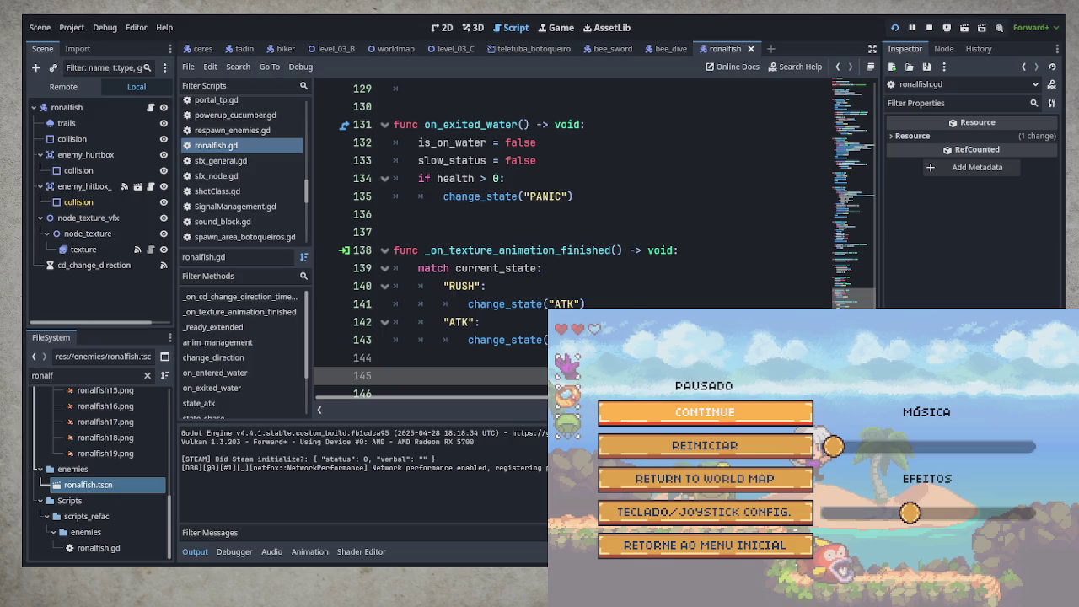
{"action": "key", "text": "ctrl+v"}
- Uncomment take_damage lines 148–157, delete the early return on line 147, save, and resume the game
{"action": "left_click_drag", "start_coordinate": [422, 378], "coordinate": [419, 208]}
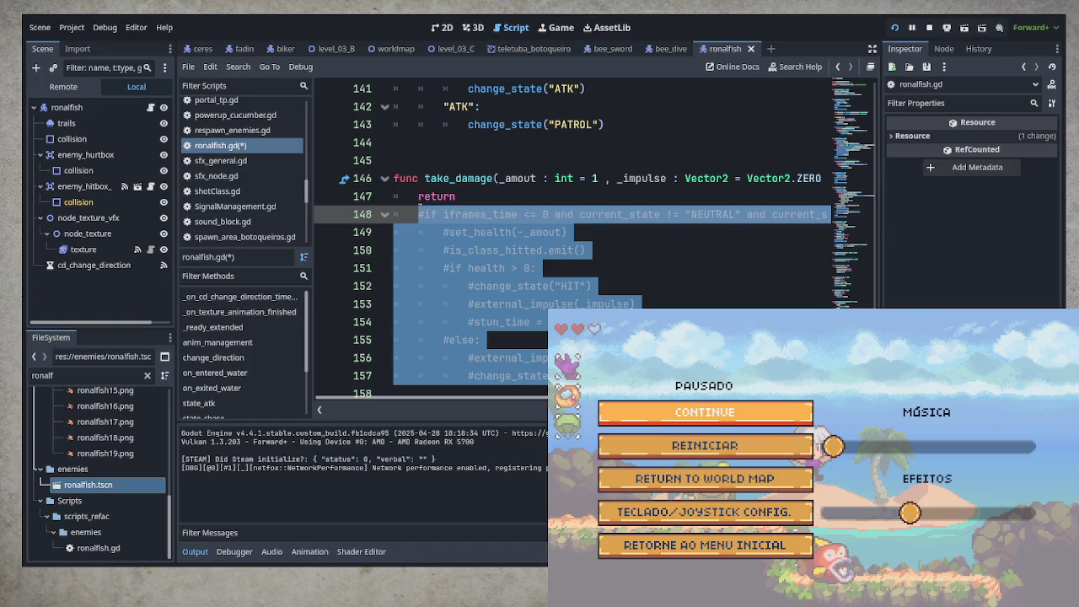
{"action": "key", "text": "ctrl+k"}
{"action": "left_click", "coordinate": [480, 196]}
{"action": "double_click", "coordinate": [481, 196]}
{"action": "key", "text": "BackSpace"}
{"action": "key", "text": "BackSpace"}
{"action": "key", "text": "BackSpace"}
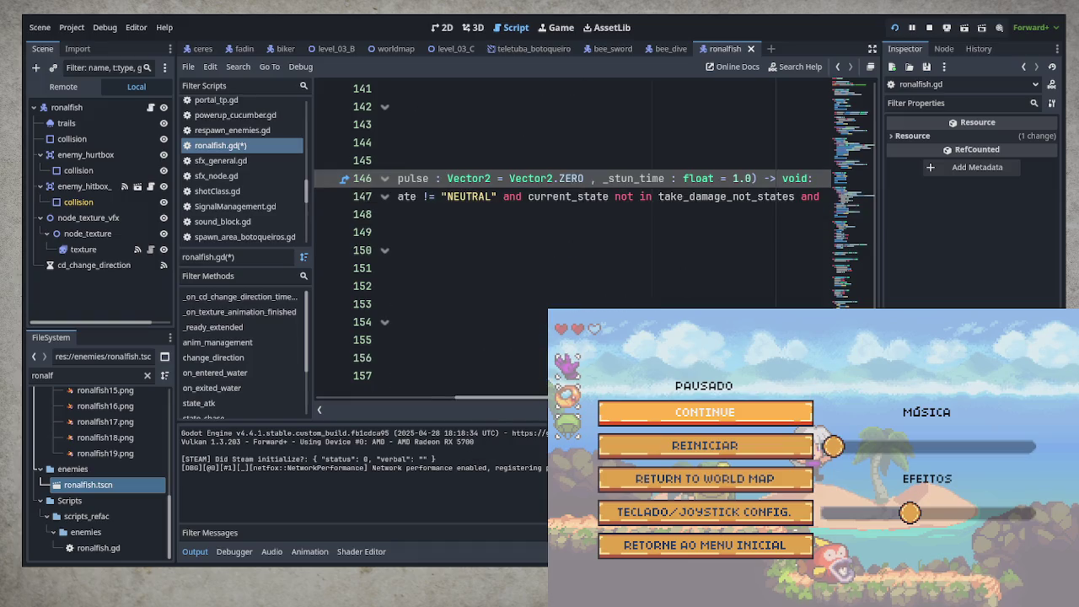
{"action": "scroll", "coordinate": [537, 398], "scroll_direction": "left", "scroll_amount": 3}
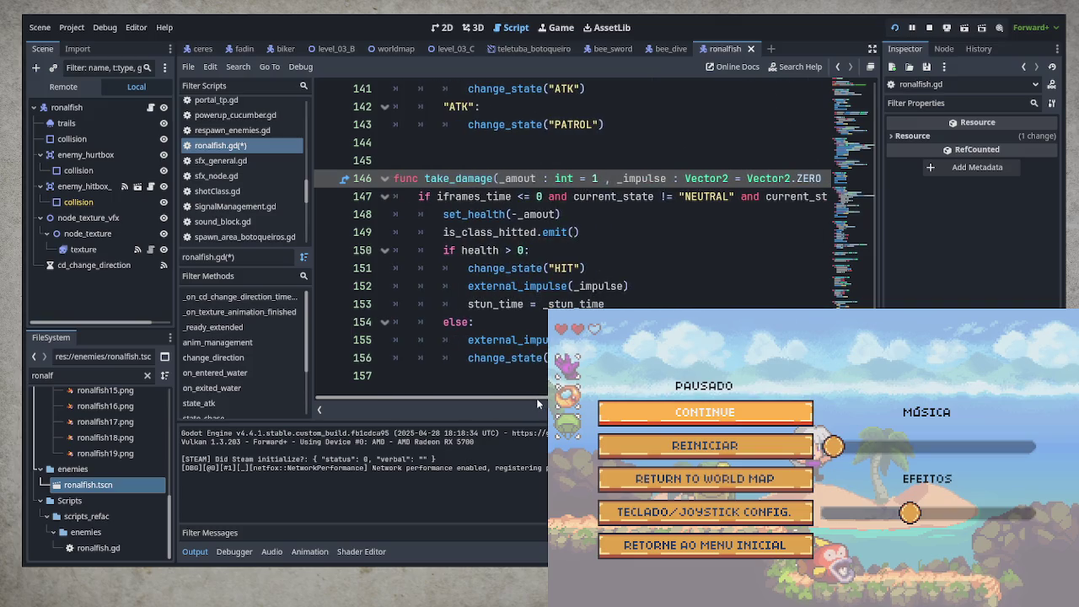
{"action": "key", "text": "ctrl+s"}
{"action": "key", "text": "Escape"}
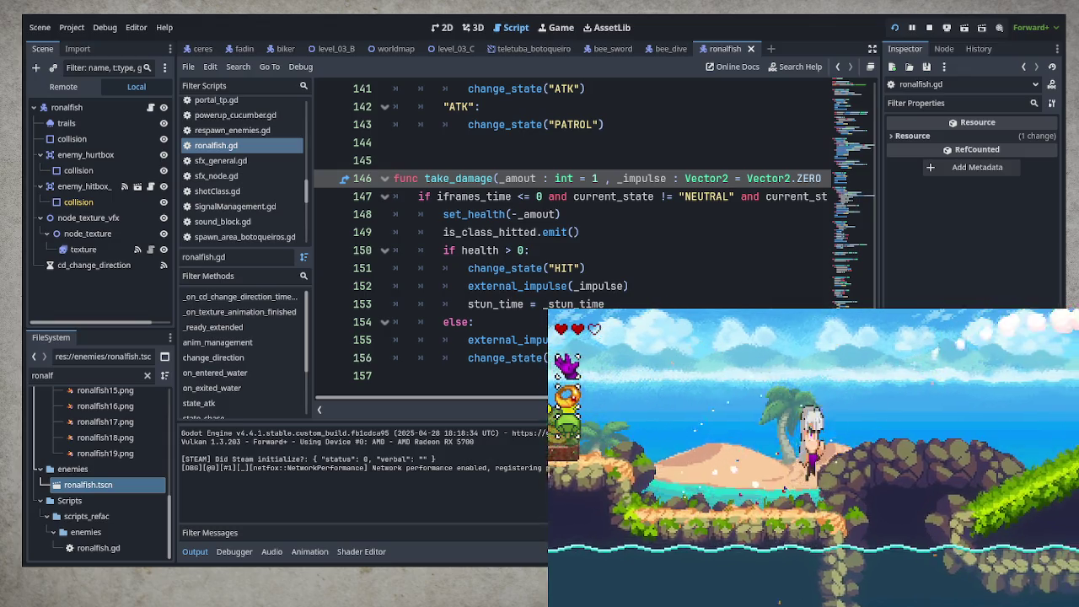
- Swim through the water, diving into the red fish to take hits and splash out
{"action": "key", "text": "Right"}
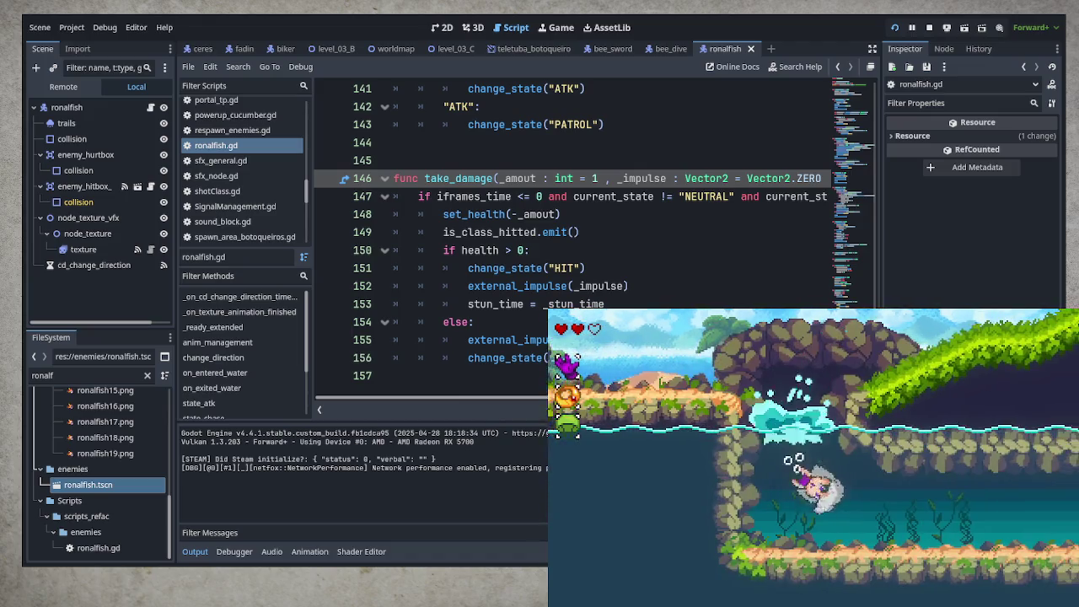
{"action": "key", "text": "Right"}
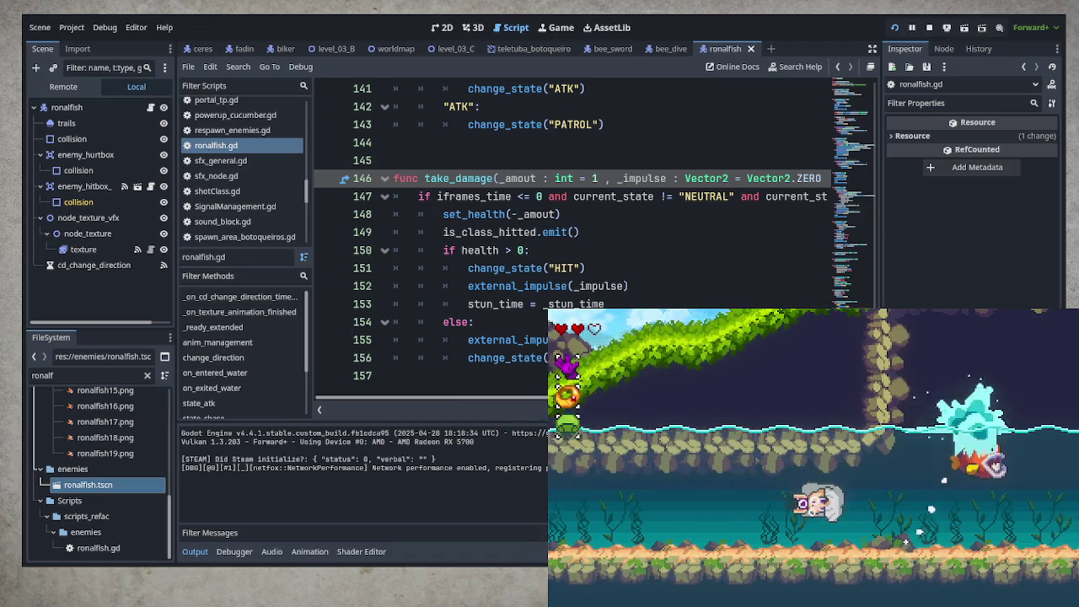
{"action": "key", "text": "Right"}
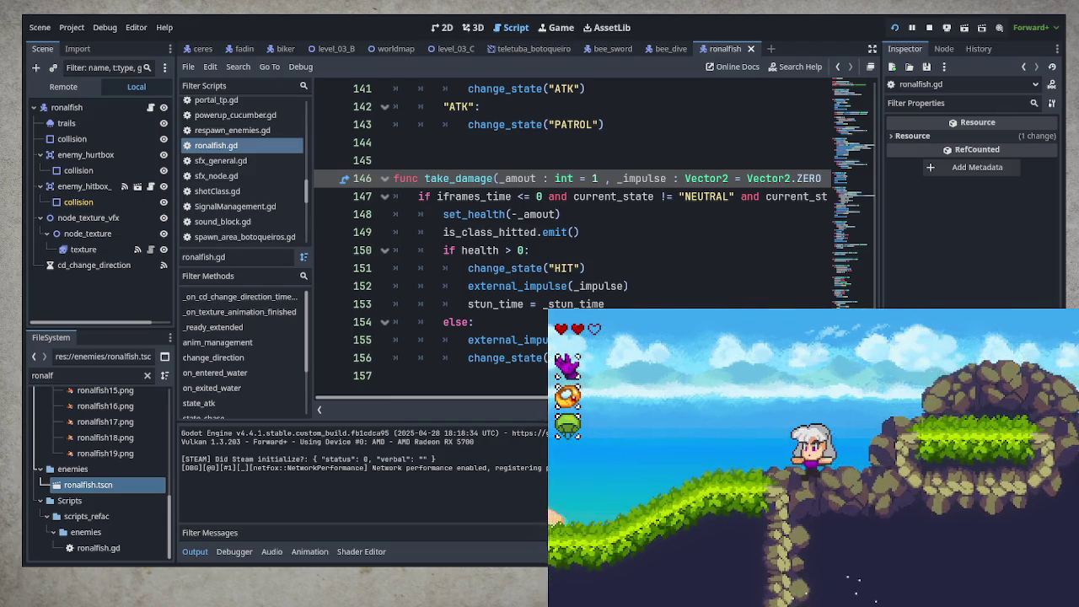
{"action": "key", "text": "Right"}
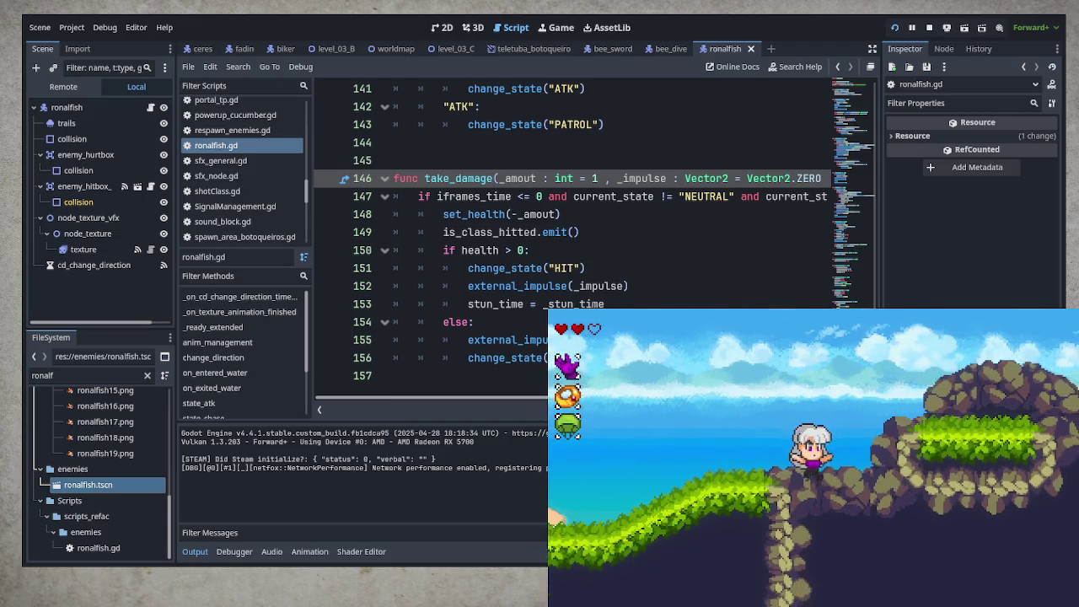
{"action": "key", "text": "Left"}
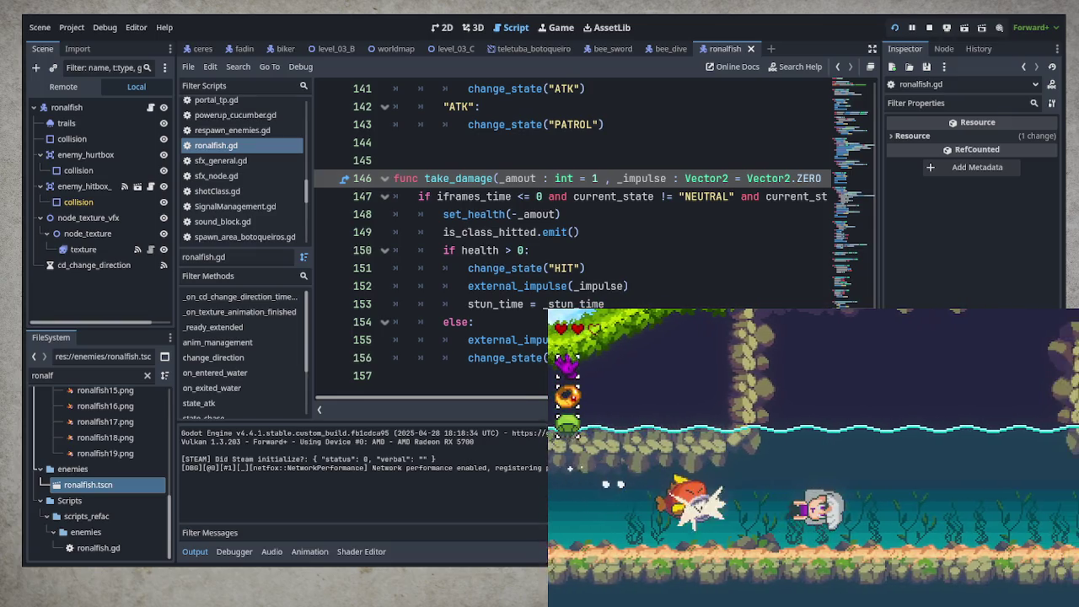
{"action": "key", "text": "Up"}
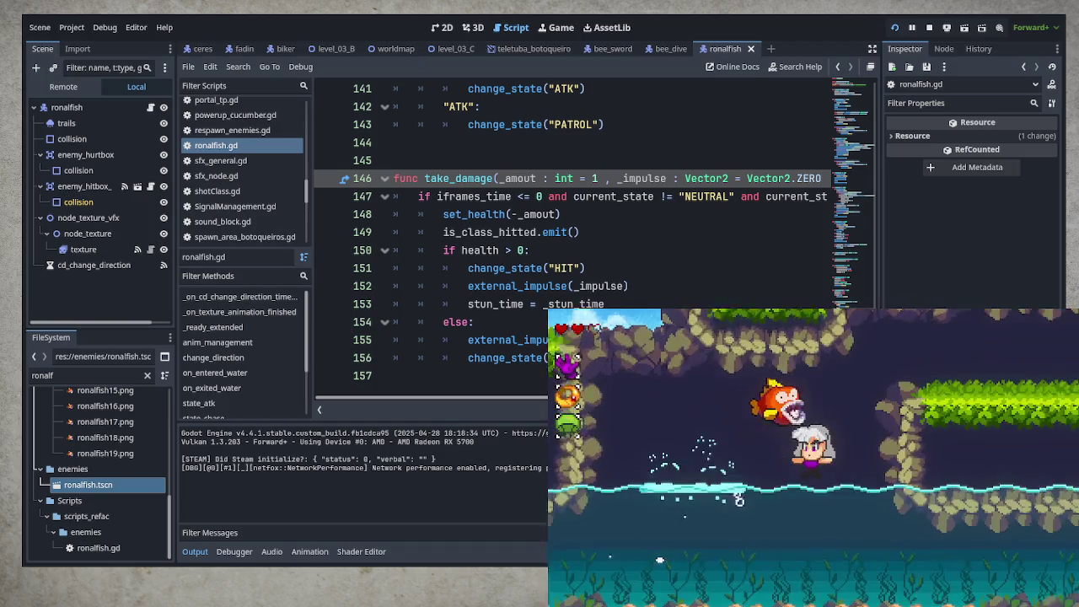
{"action": "key", "text": "Right"}
{"action": "key", "text": "Down"}
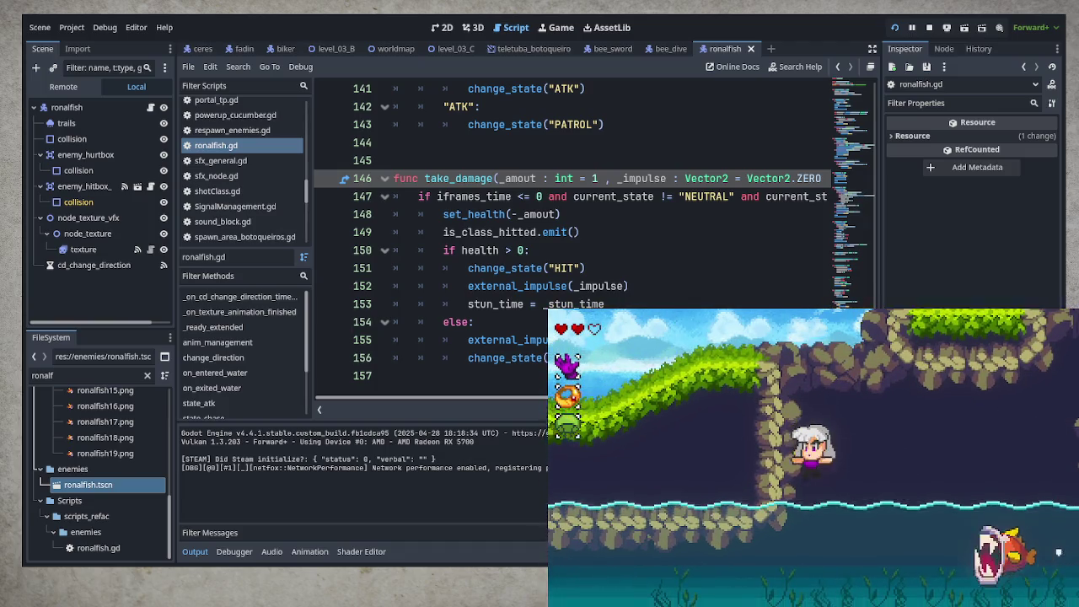
- Leap onto land and glide right over the rocks past the bee to the grassy ledge
{"action": "key", "text": "Up"}
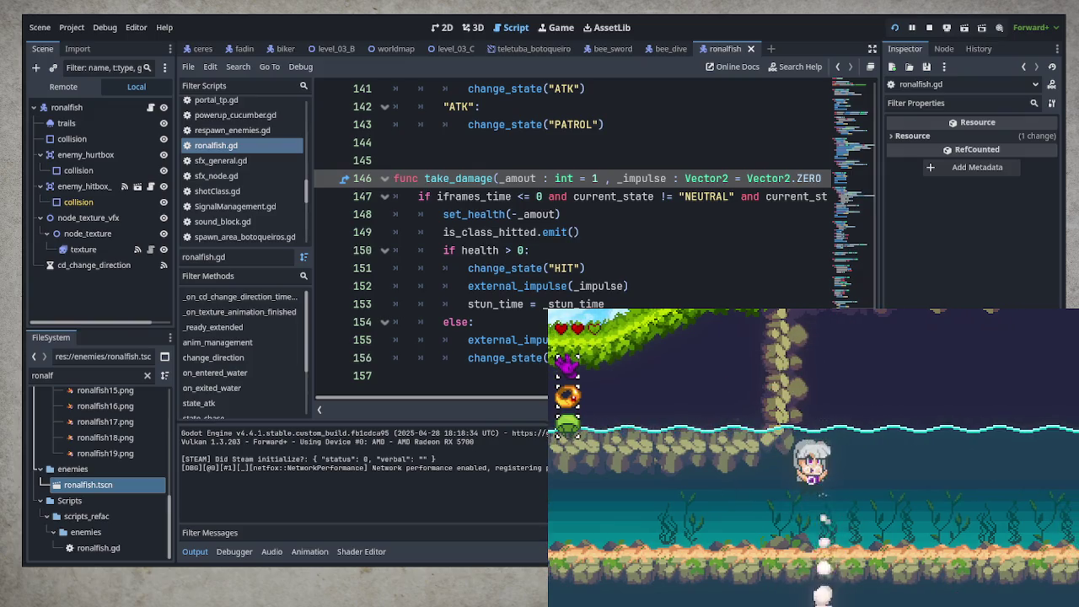
{"action": "key", "text": "Right"}
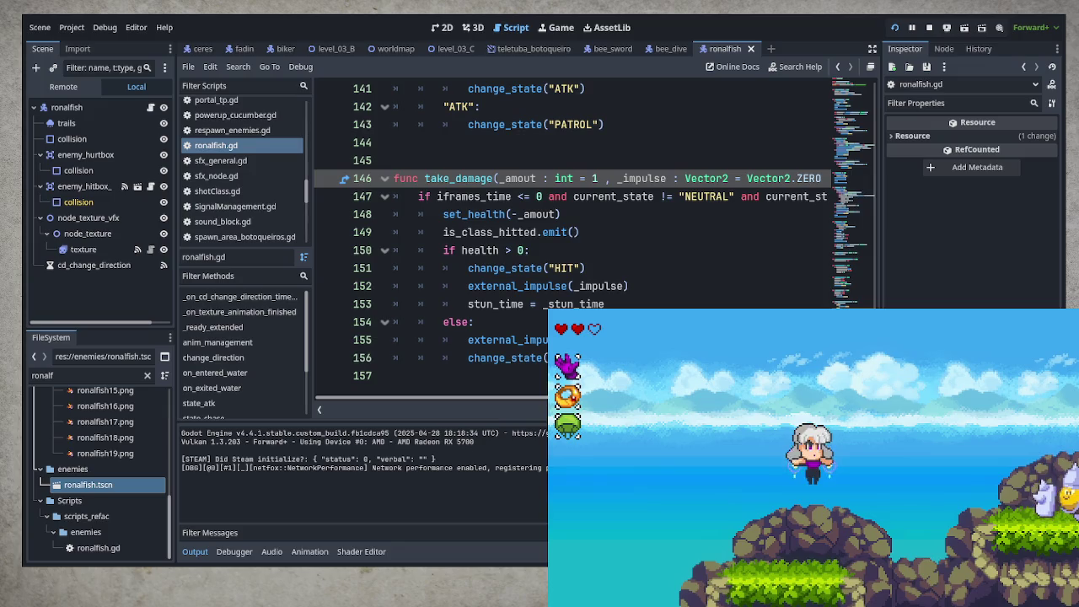
{"action": "key", "text": "Right"}
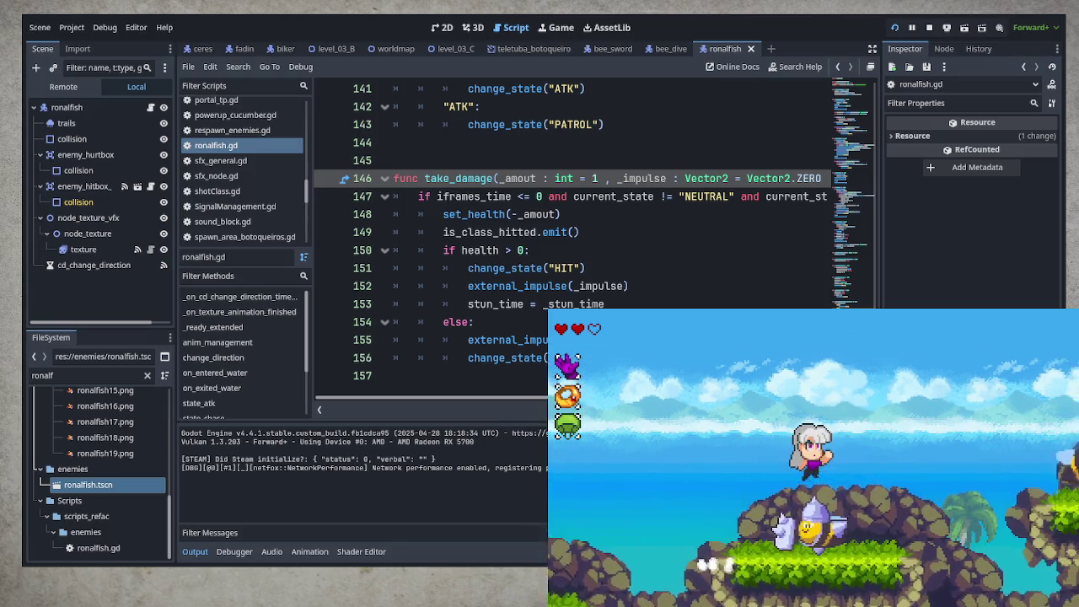
{"action": "key", "text": "Right"}
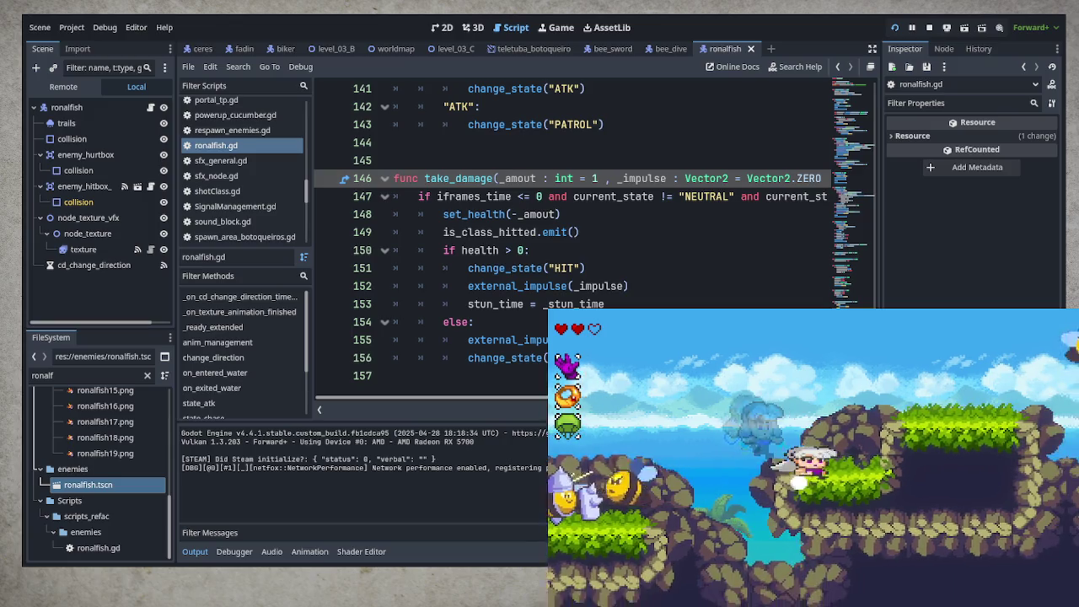
{"action": "key", "text": "Right"}
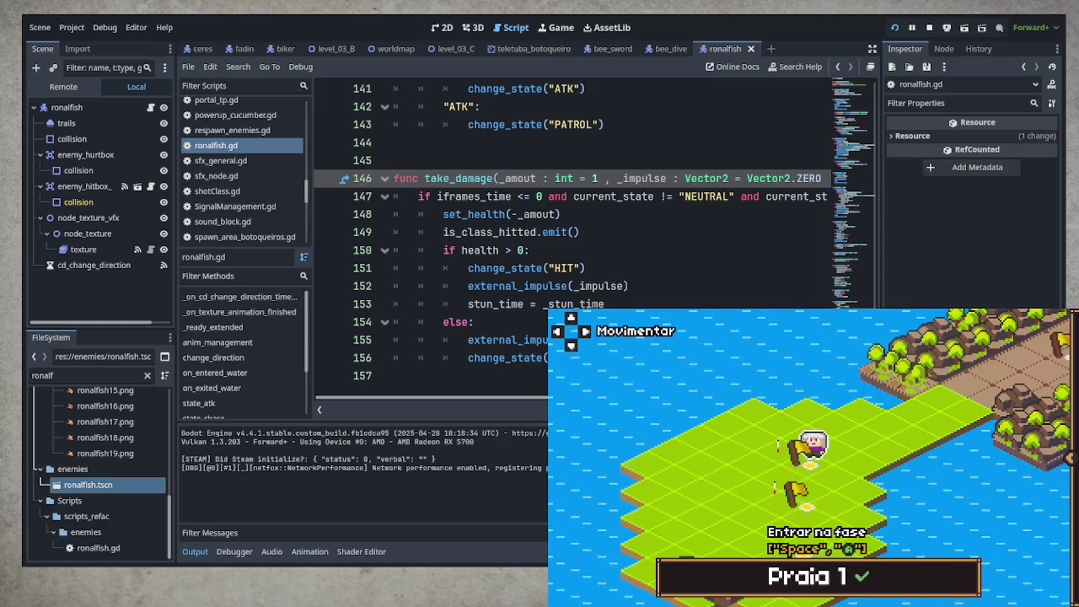
- Enter Praia 2 from the world map, then run right and dive toward the jellyfish
{"action": "key", "text": "Down"}
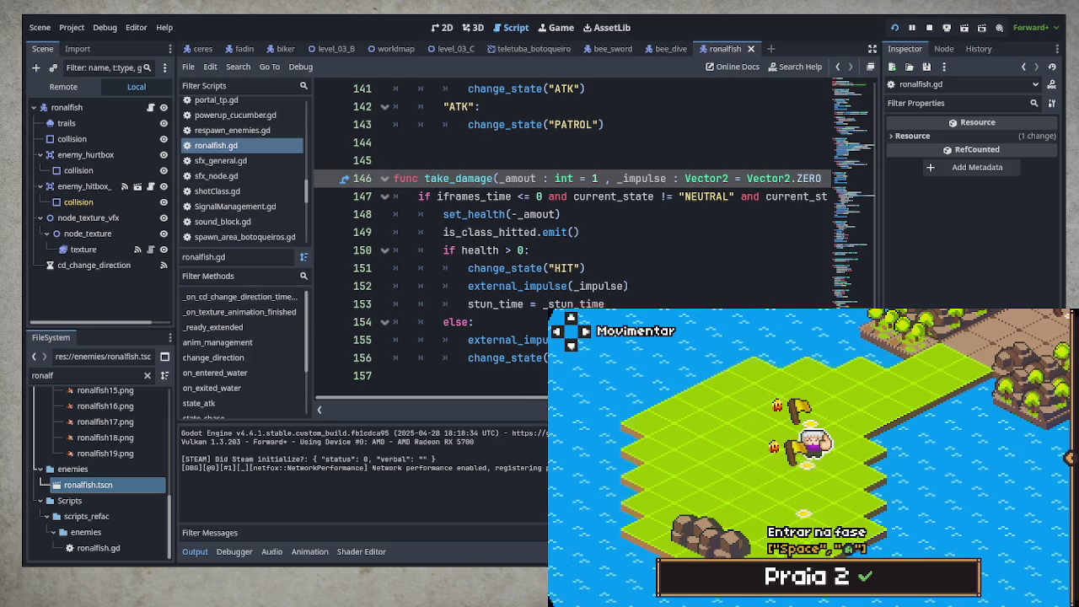
{"action": "key", "text": "space"}
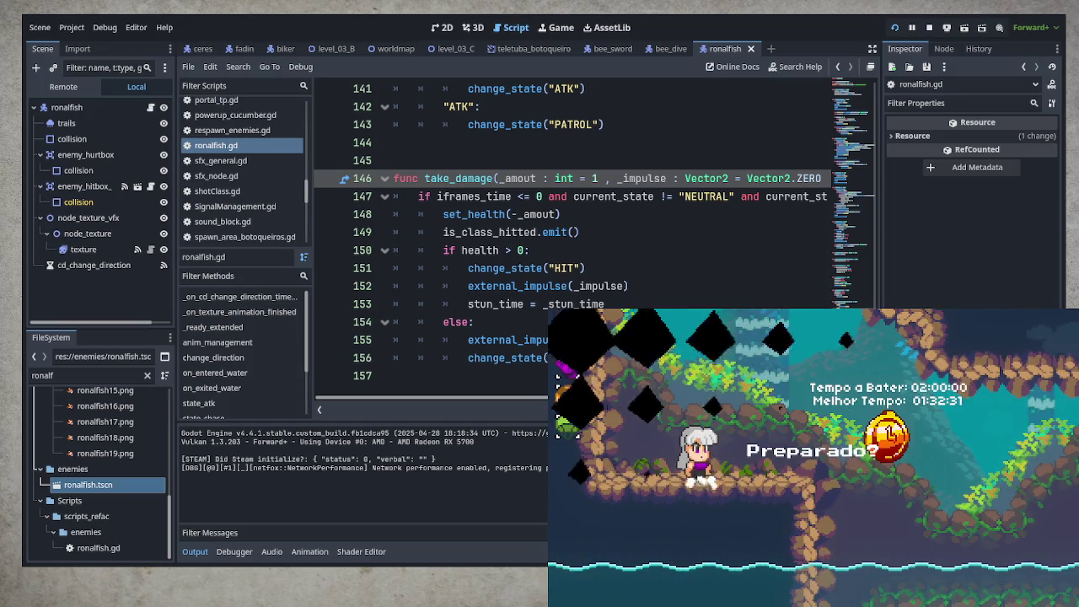
{"action": "key", "text": "Right"}
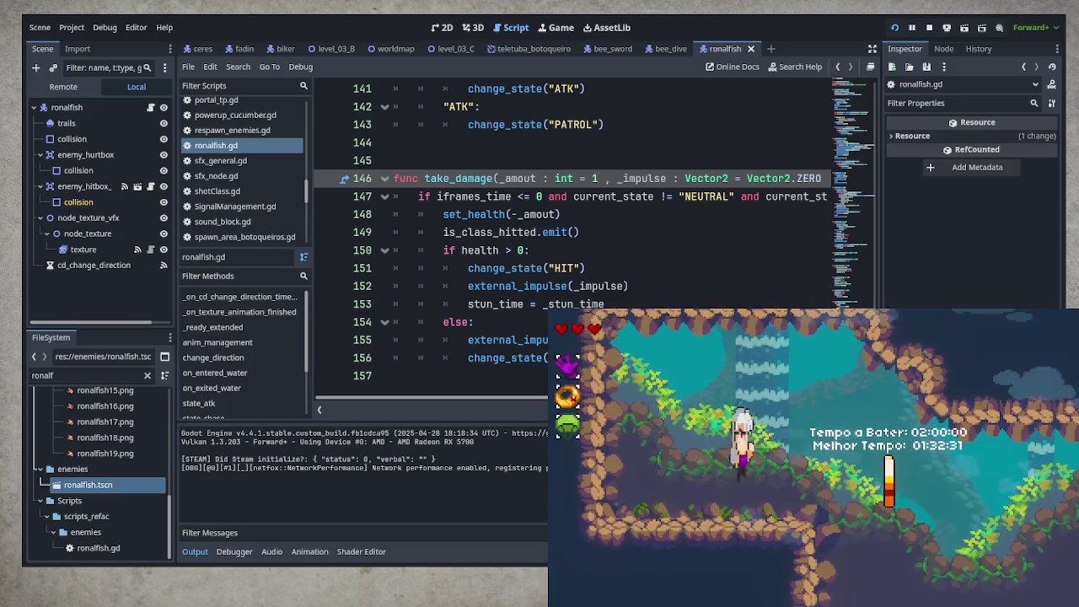
{"action": "key", "text": "Down"}
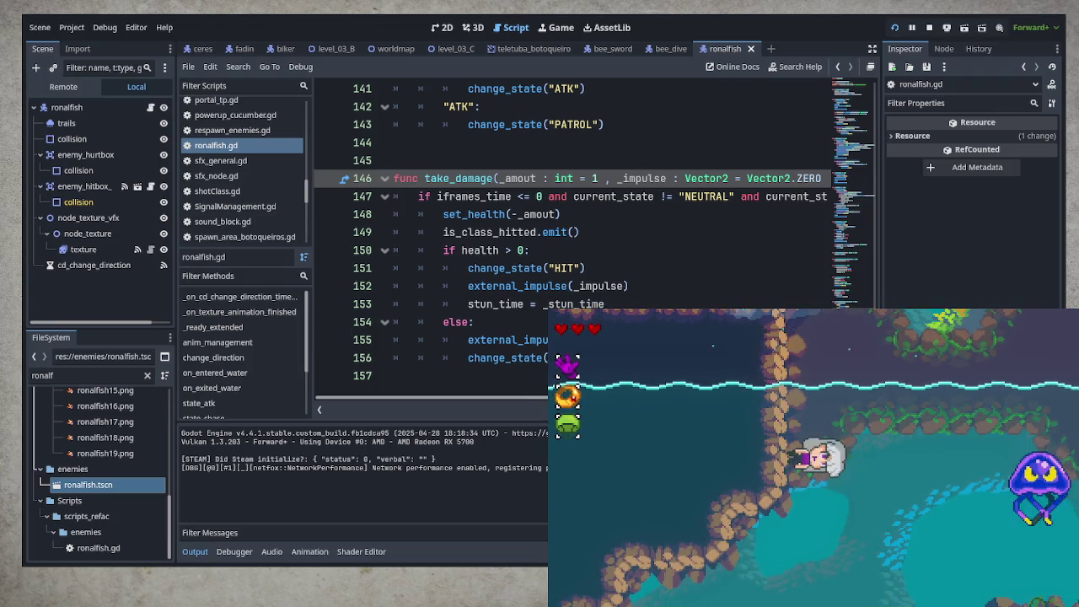
{"action": "key", "text": "Left"}
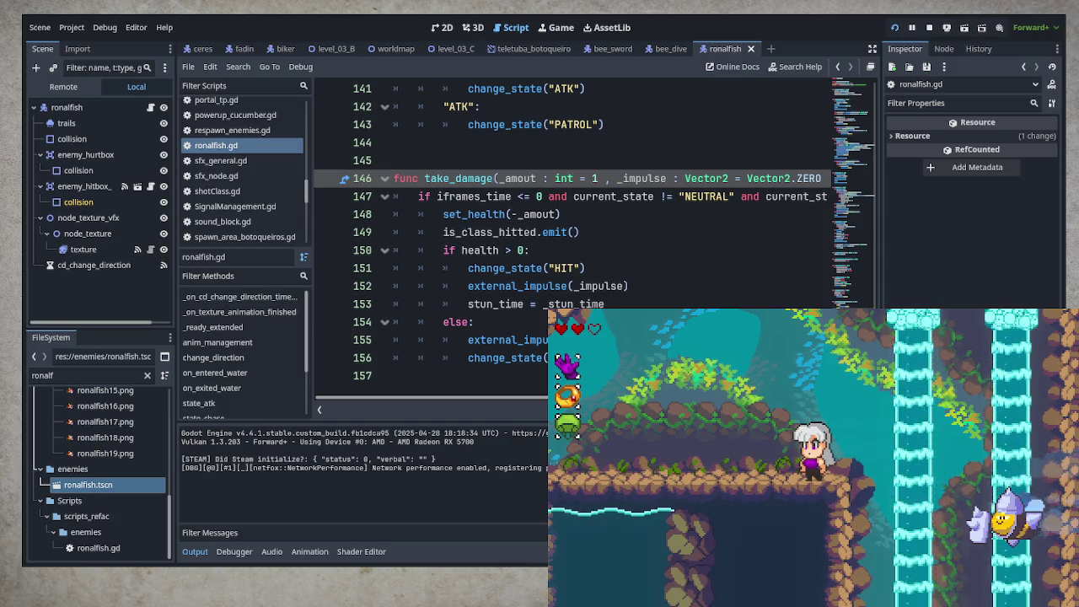
- Jump up, run into the waterfall to check splash particles, then cross the rock ledges leftward
{"action": "key", "text": "space"}
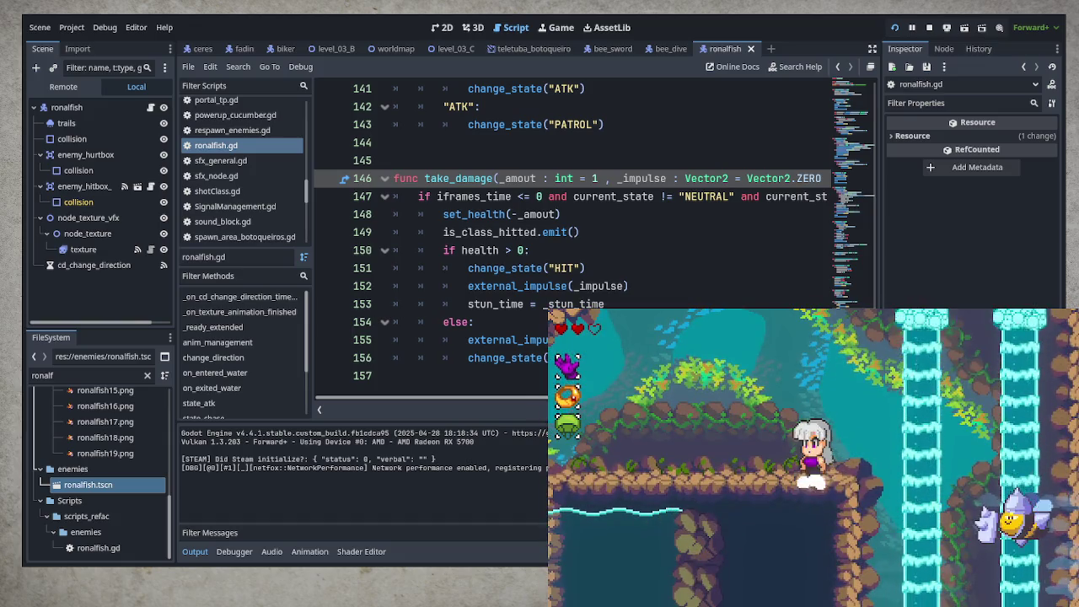
{"action": "key", "text": "Right"}
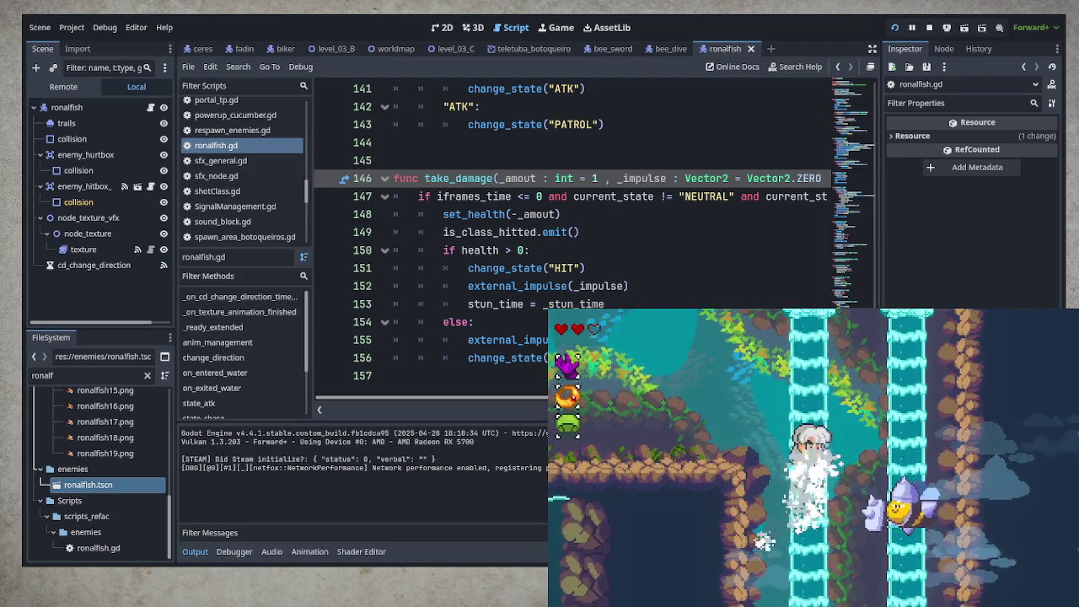
{"action": "key", "text": "Left"}
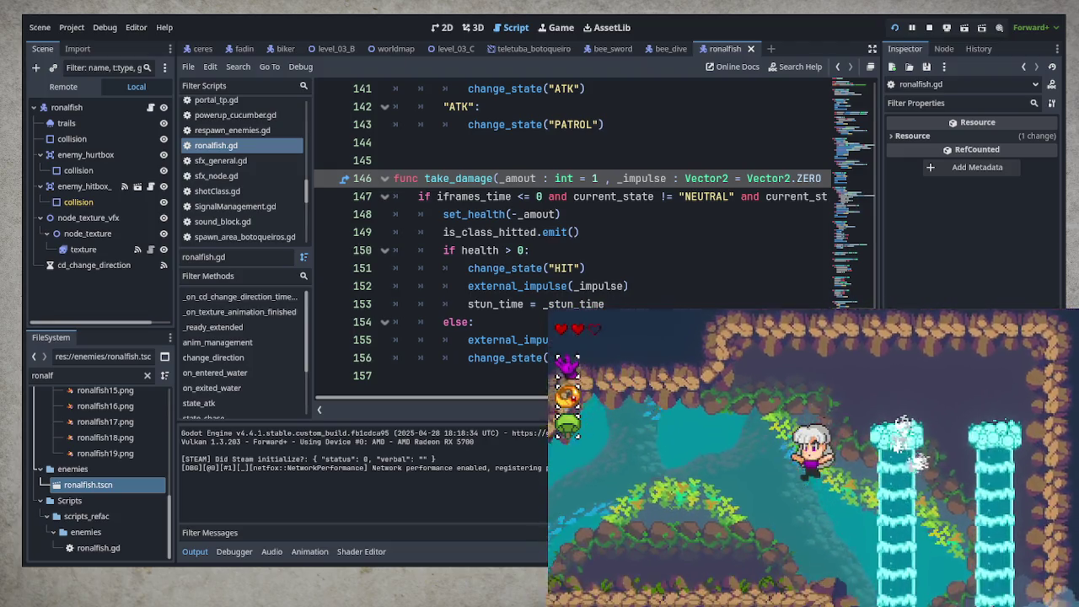
{"action": "key", "text": "Left"}
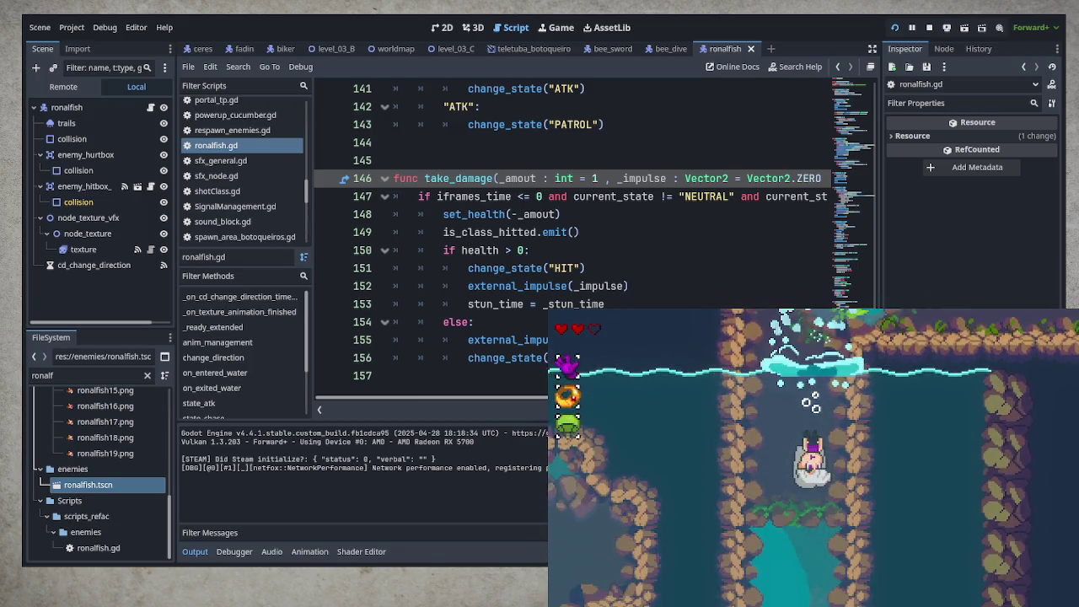
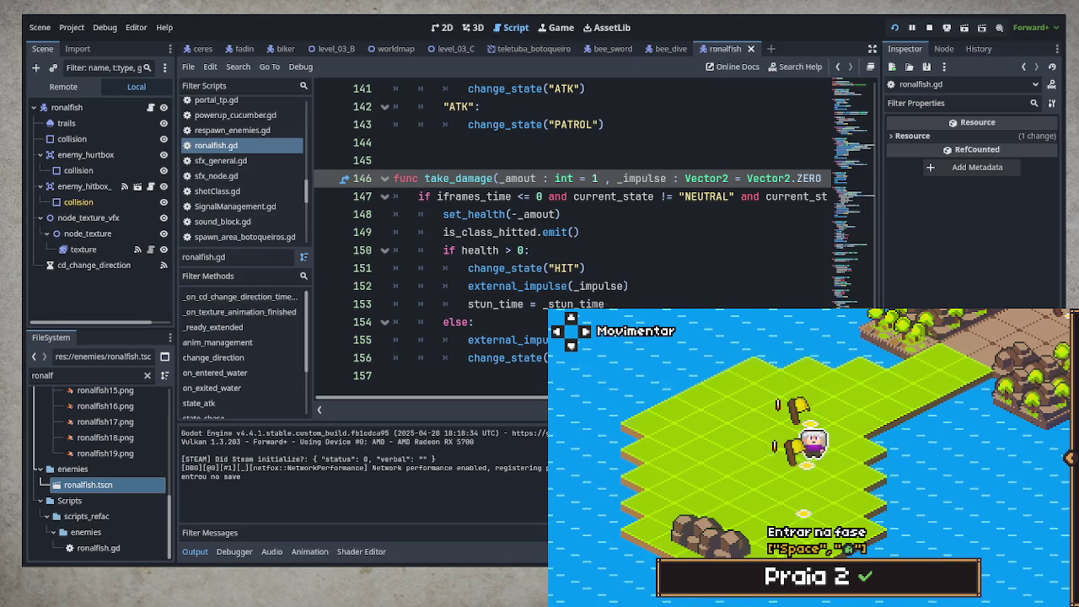
- Stop the running Godot game, put the cursor at the end of line 152, and quit
{"action": "key", "text": "F8"}
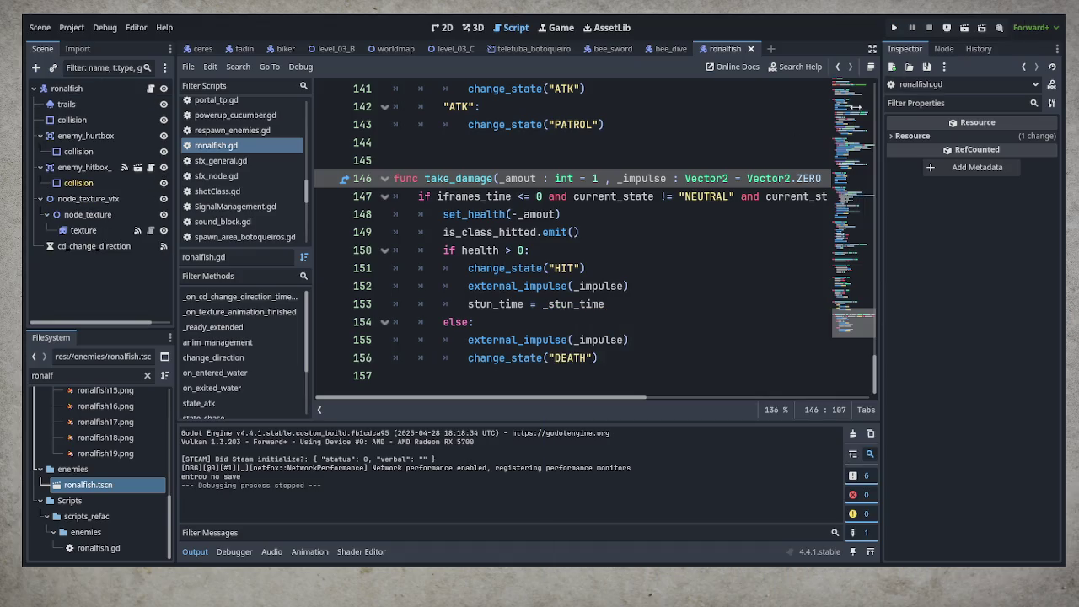
{"action": "left_click", "coordinate": [646, 285]}
{"action": "key", "text": "F5"}
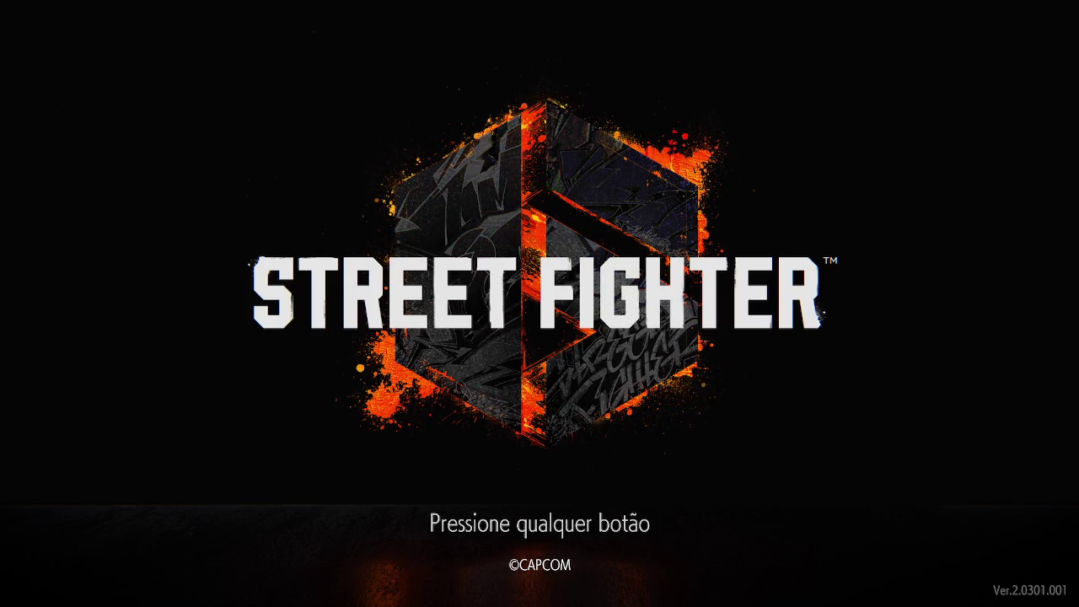
- Advance from the Street Fighter 6 title prompt into the Fighting Ground menu
{"action": "left_click", "coordinate": [775, 553]}
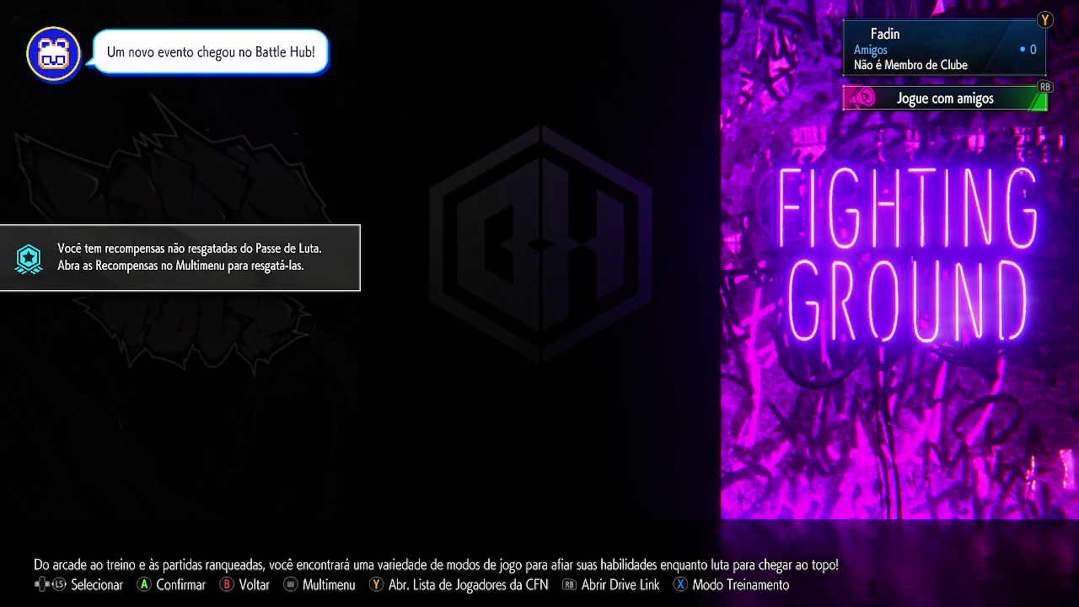
- Enter Training Mode as Ingrid versus C. Viper and pause into the basic settings
{"action": "key", "text": "F1"}
{"action": "key", "text": "Return"}
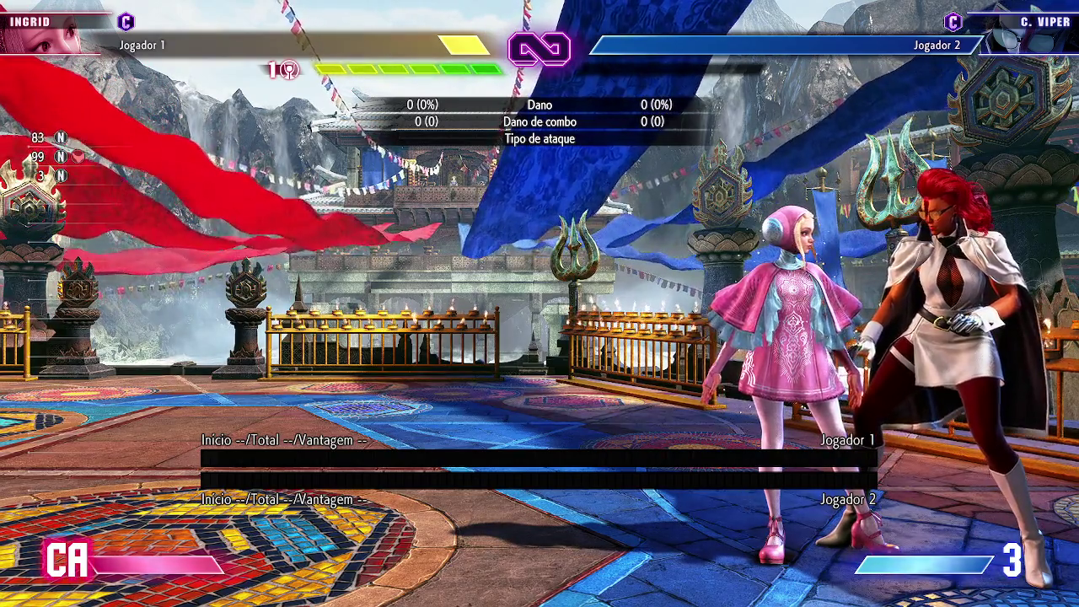
{"action": "key", "text": "Escape"}
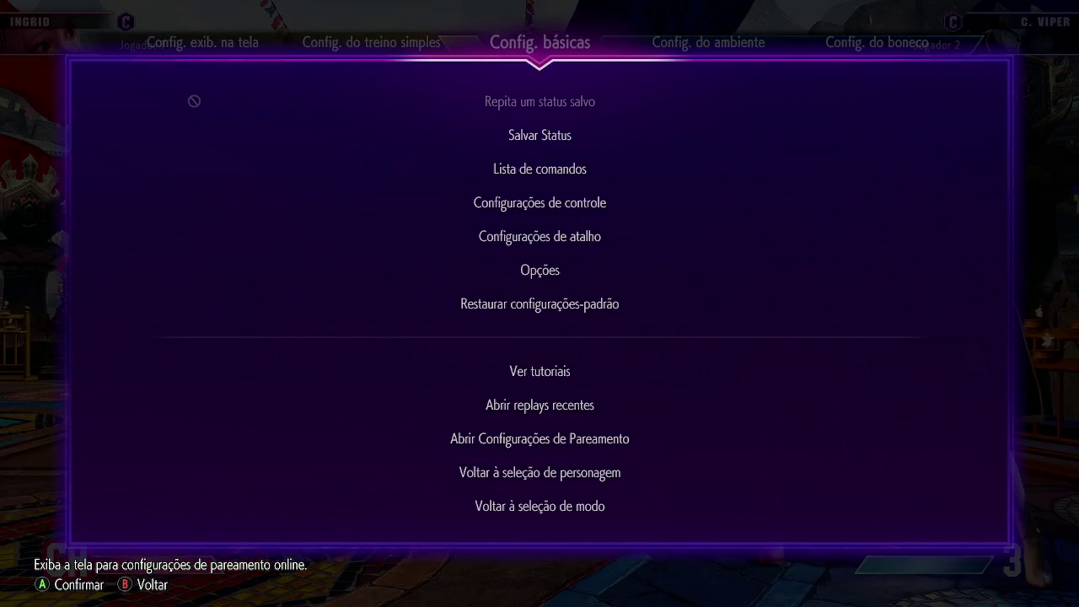
- Turn ranked matchmaking on, set battle music to Personagem Oponente, then resume training
{"action": "key", "text": "Return"}
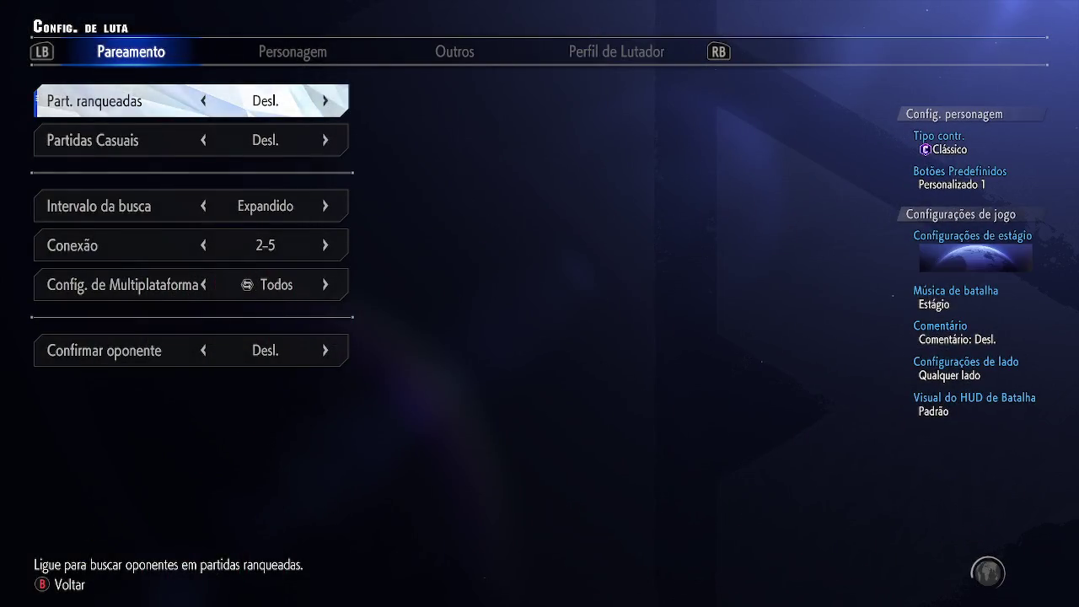
{"action": "key", "text": "Right"}
{"action": "key", "text": "e"}
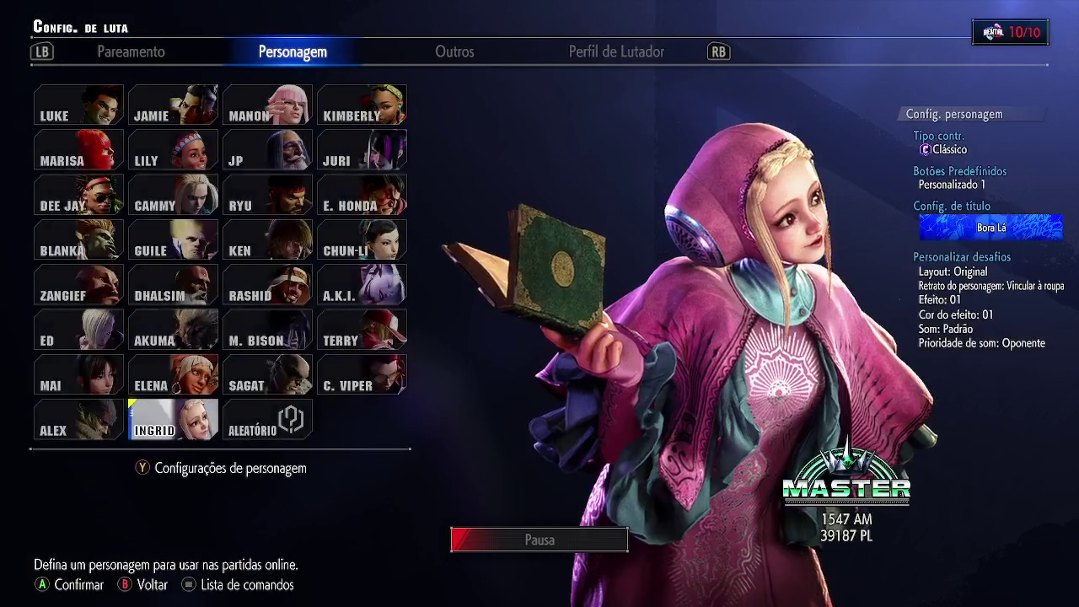
{"action": "key", "text": "e"}
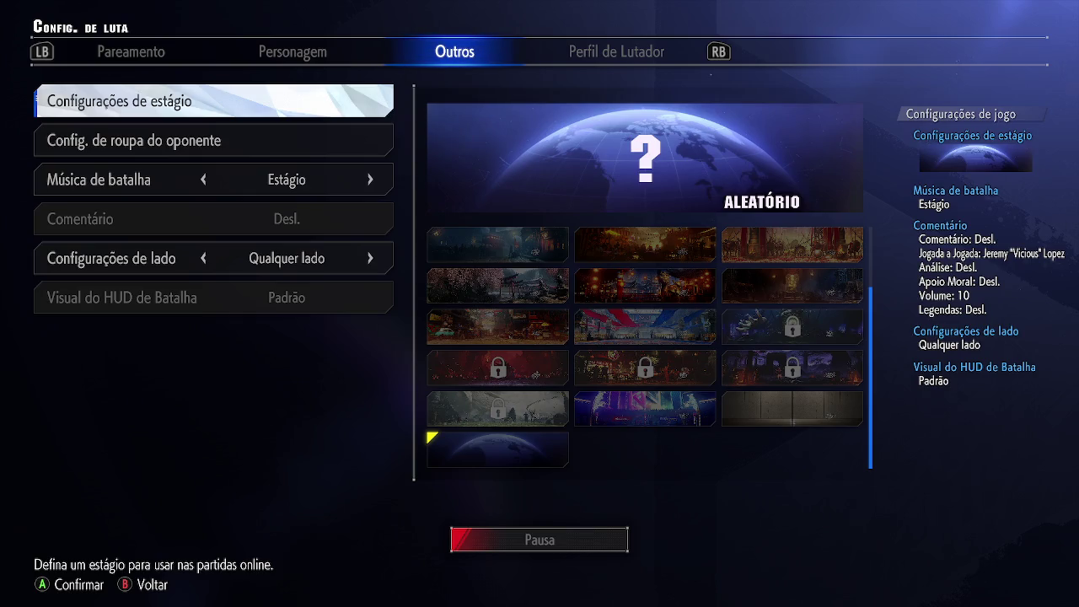
{"action": "key", "text": "Down"}
{"action": "key", "text": "Down"}
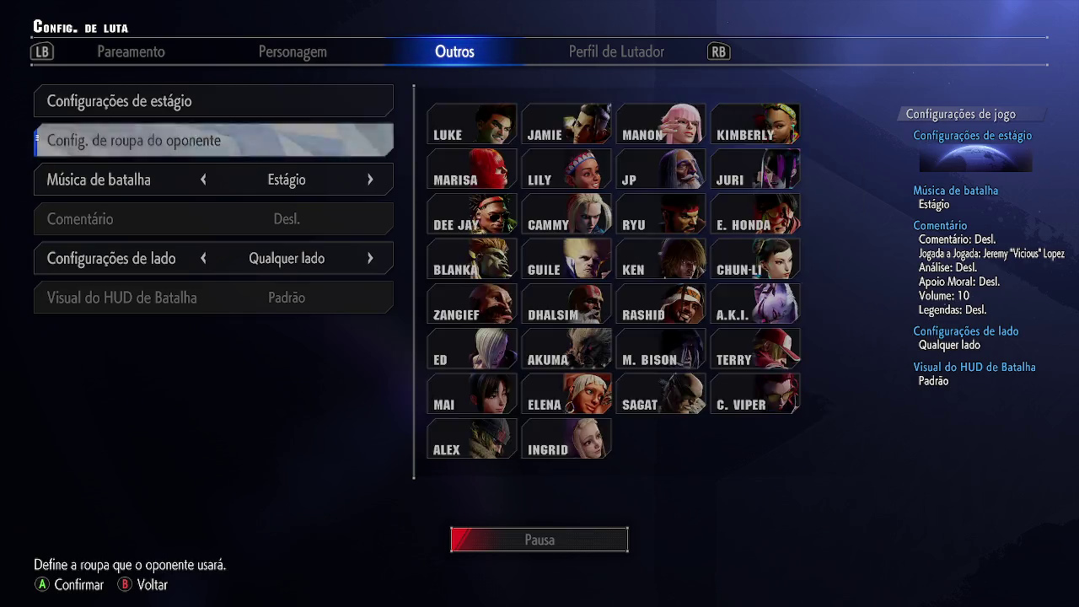
{"action": "key", "text": "Right"}
{"action": "key", "text": "Right"}
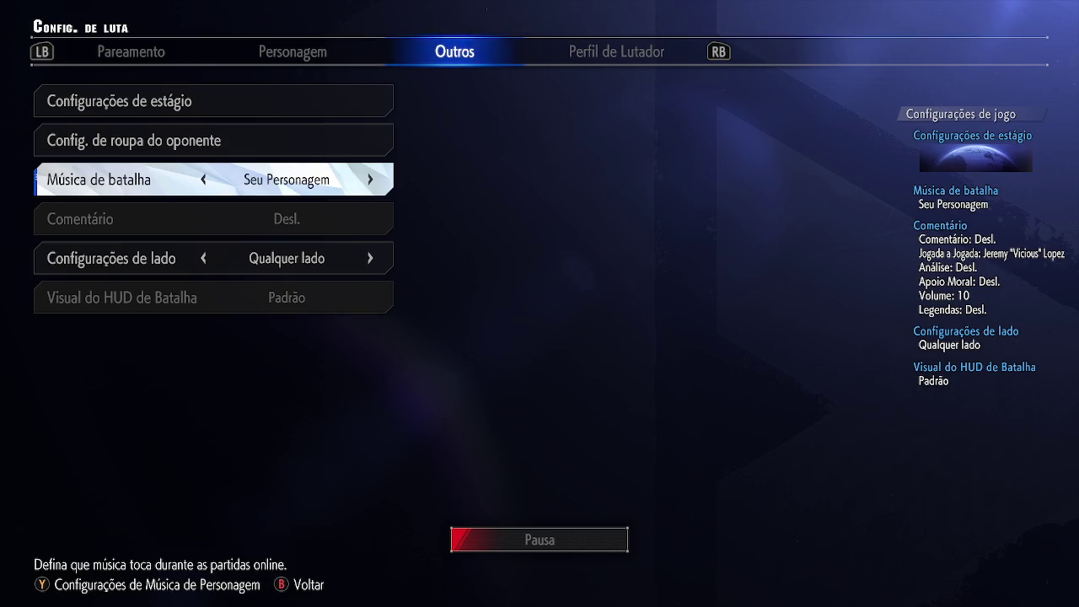
{"action": "key", "text": "Right"}
{"action": "key", "text": "Right"}
{"action": "key", "text": "Left"}
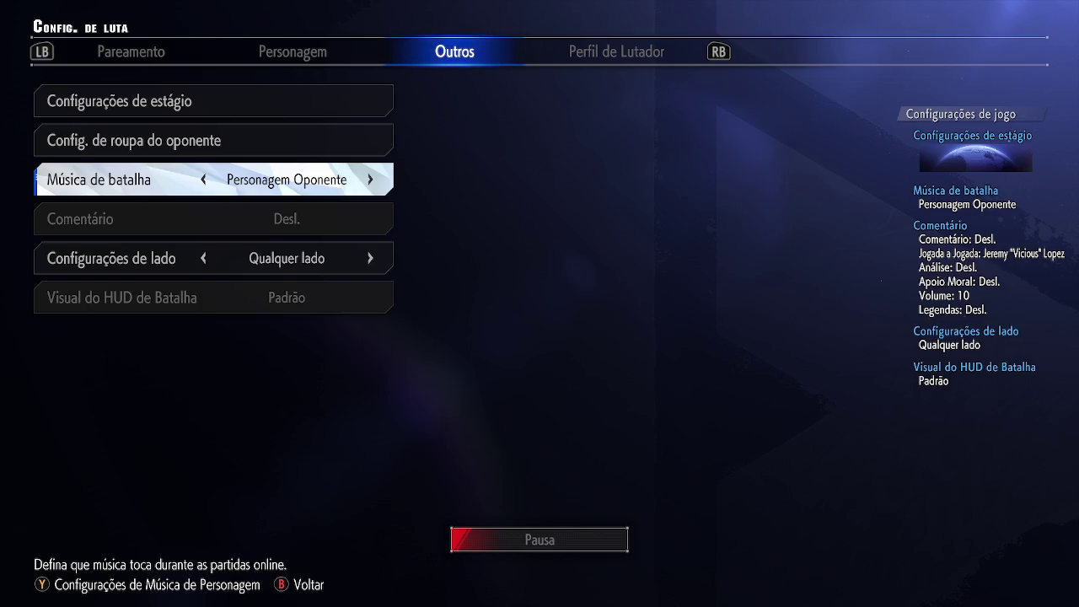
{"action": "key", "text": "Escape"}
{"action": "key", "text": "Escape"}
- Land Ingrid's quarter-circle kick special into a Critical Art combo on C. Viper, then a medium punch
{"action": "key", "text": "a"}
{"action": "key", "text": "s"}
{"action": "key", "text": "d"}
{"action": "key", "text": "j"}
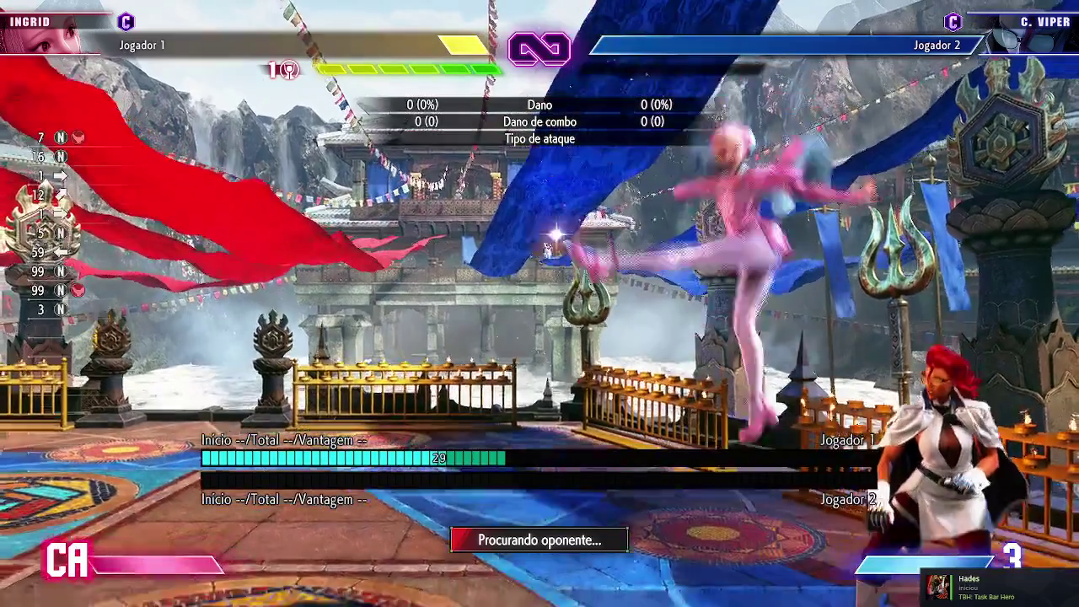
{"action": "key", "text": "s+l"}
{"action": "key", "text": "d+i+k"}
{"action": "key", "text": "s"}
{"action": "key", "text": "a"}
{"action": "key", "text": "s"}
{"action": "key", "text": "a"}
{"action": "key", "text": "k"}
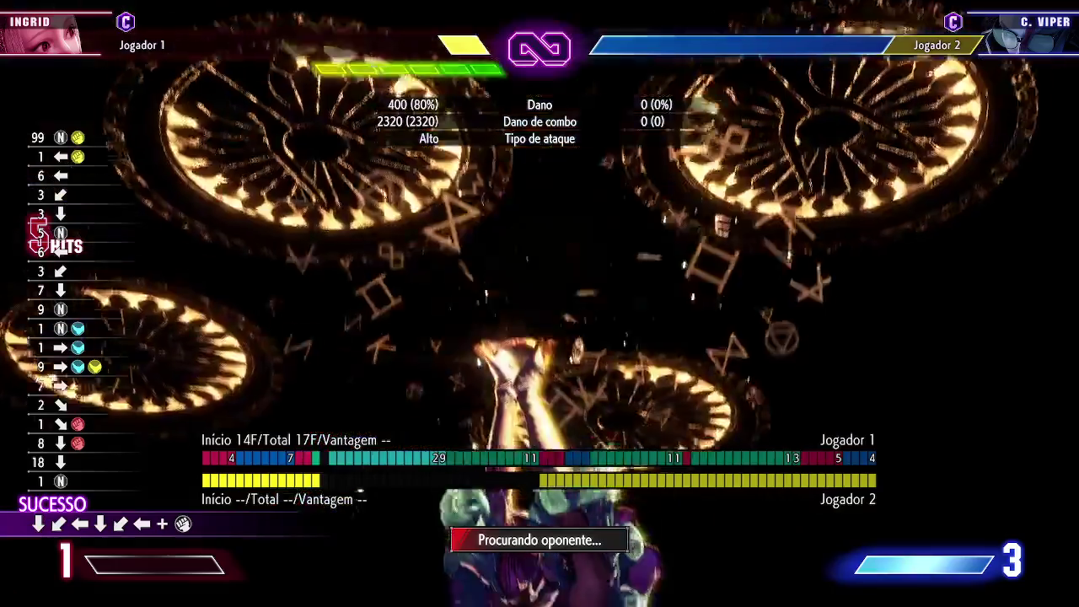
{"action": "key", "text": "i"}
{"action": "key", "text": "i"}
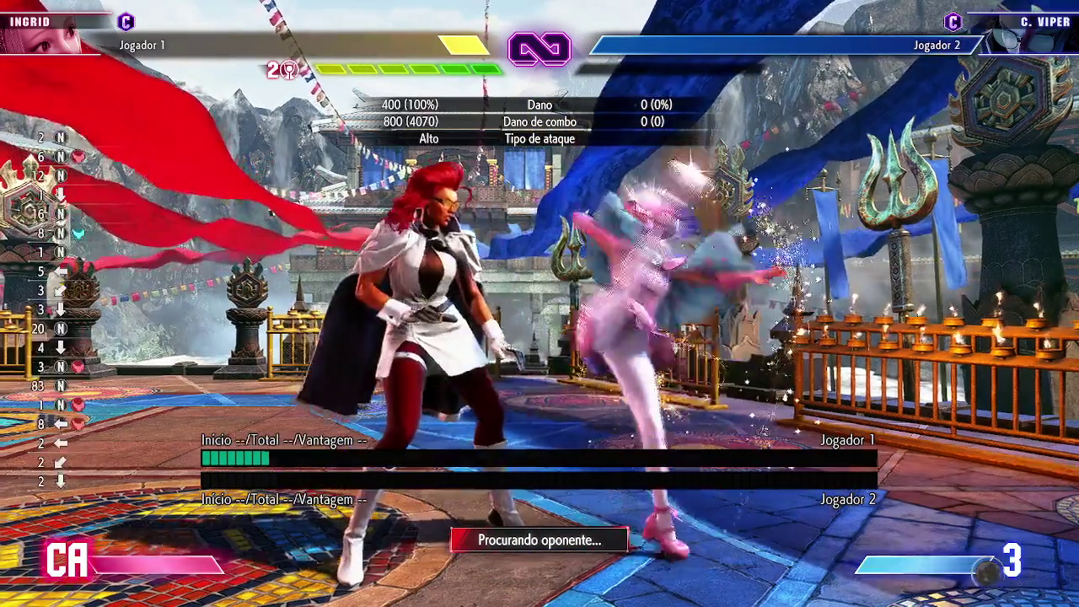
- Follow up on C. Viper with a two-hit kick attack
{"action": "key", "text": "s"}
{"action": "key", "text": "Down"}
{"action": "key", "text": "Right"}
{"action": "key", "text": "Down"}
{"action": "key", "text": "Right"}
{"action": "key", "text": "k"}
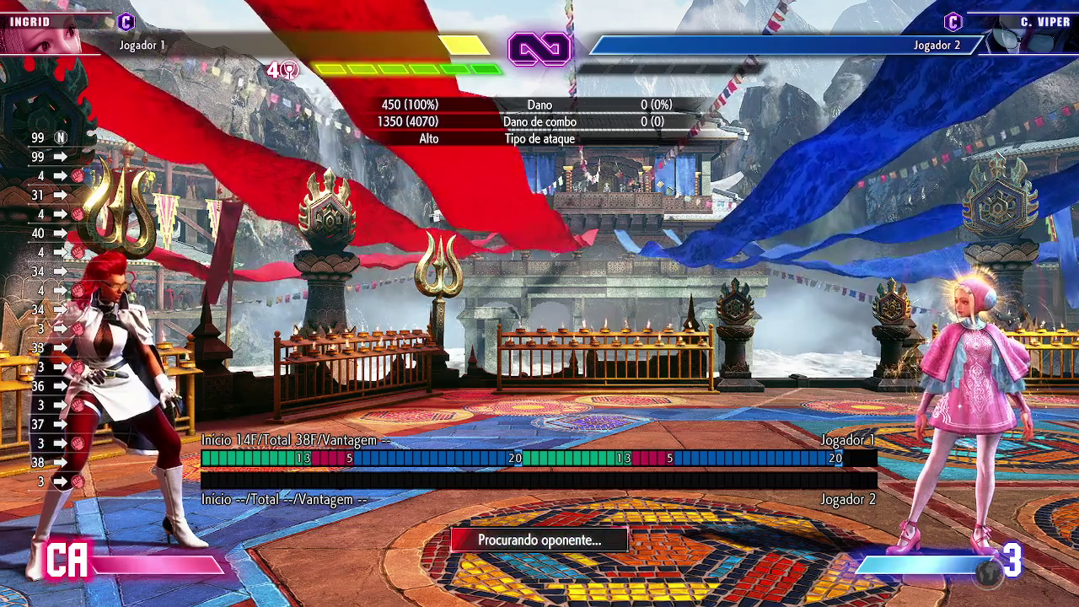
- Jump in on C. Viper with a punch, combo into a super, and add an extra hit
{"action": "key", "text": "a"}
{"action": "key", "text": "w+a"}
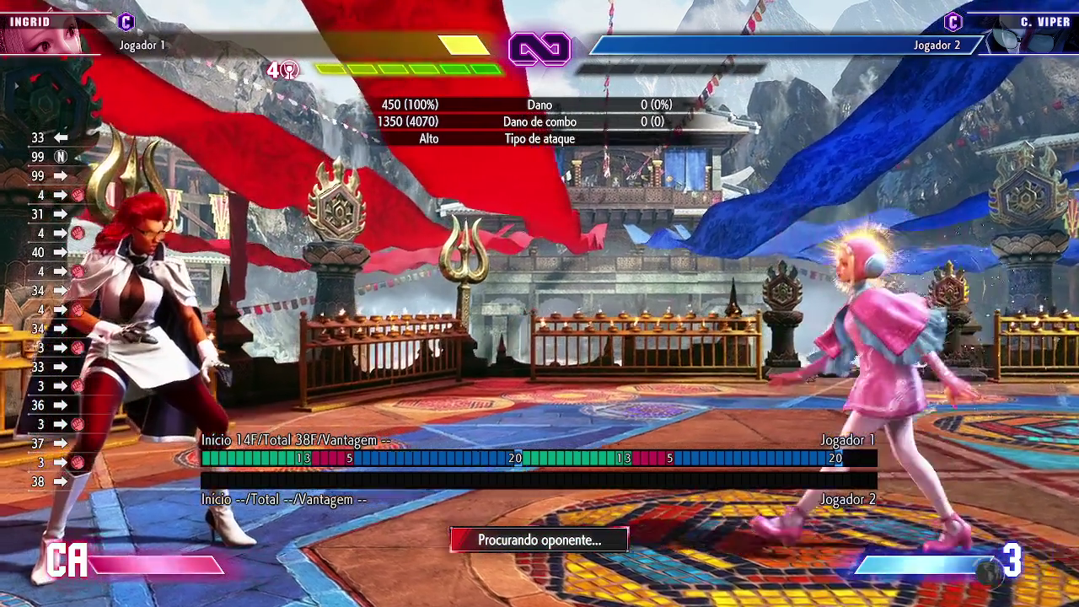
{"action": "key", "text": "w+a+u"}
{"action": "key", "text": "s"}
{"action": "key", "text": "s+u"}
{"action": "key", "text": "s"}
{"action": "key", "text": "a+j+k"}
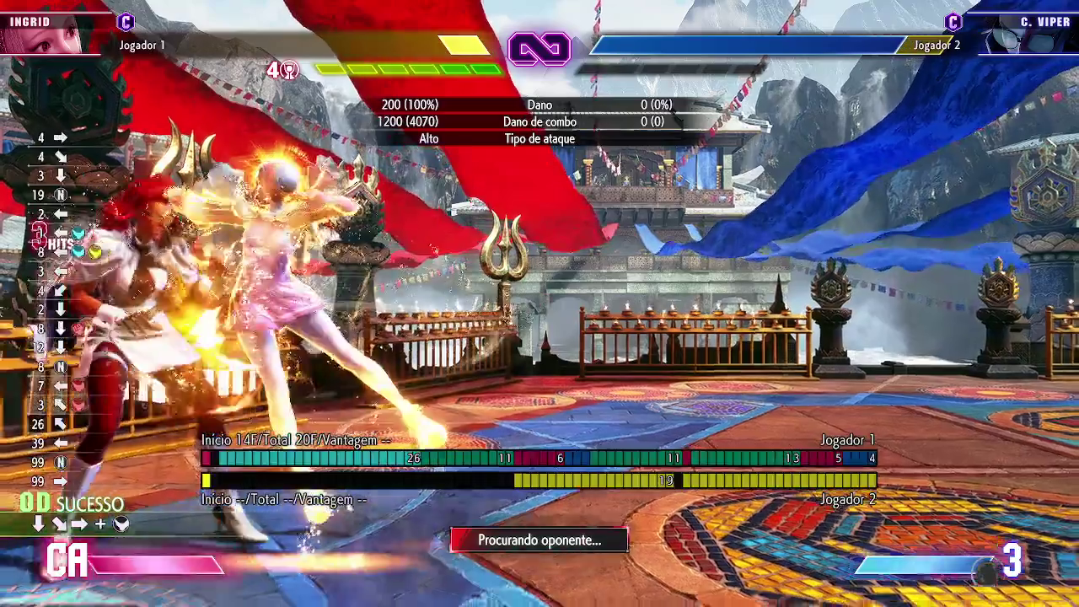
{"action": "key", "text": "s"}
{"action": "key", "text": "d+k"}
{"action": "key", "text": "s"}
{"action": "key", "text": "a"}
{"action": "key", "text": "s"}
{"action": "key", "text": "a+u"}
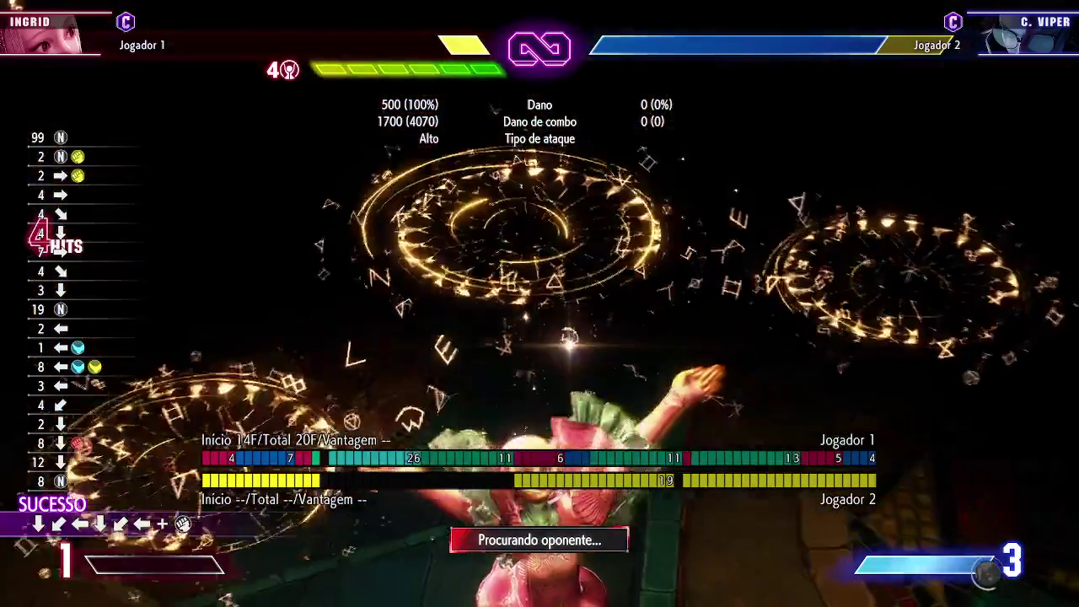
{"action": "key", "text": "u"}
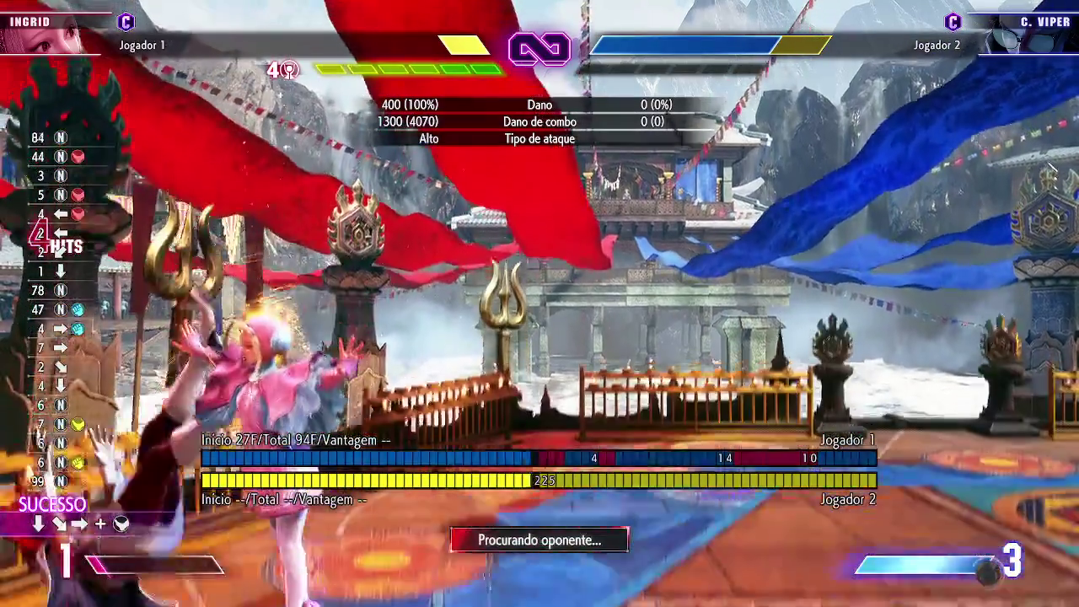
- Jump, fire an OD special, hold back with a heavy punch, and jump again
{"action": "key", "text": "Up"}
{"action": "key", "text": "u+i"}
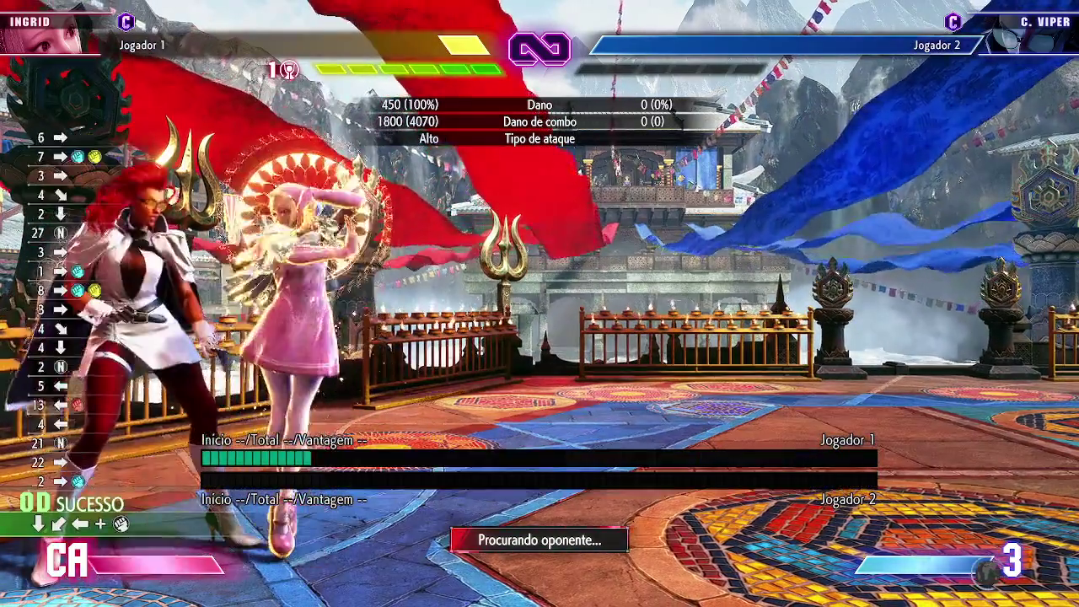
{"action": "key", "text": "o"}
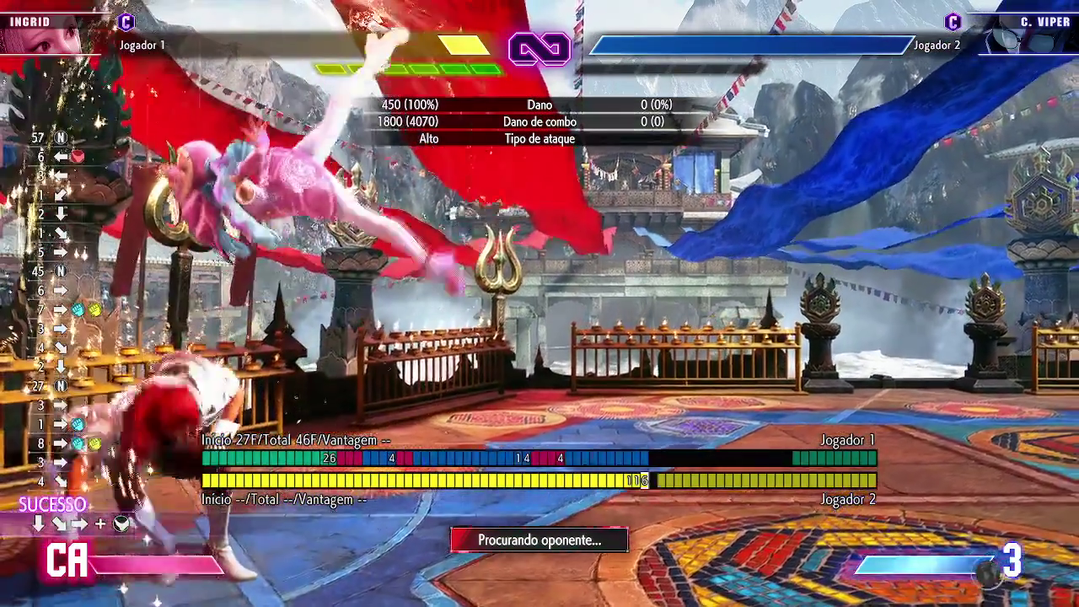
{"action": "key", "text": "Up"}
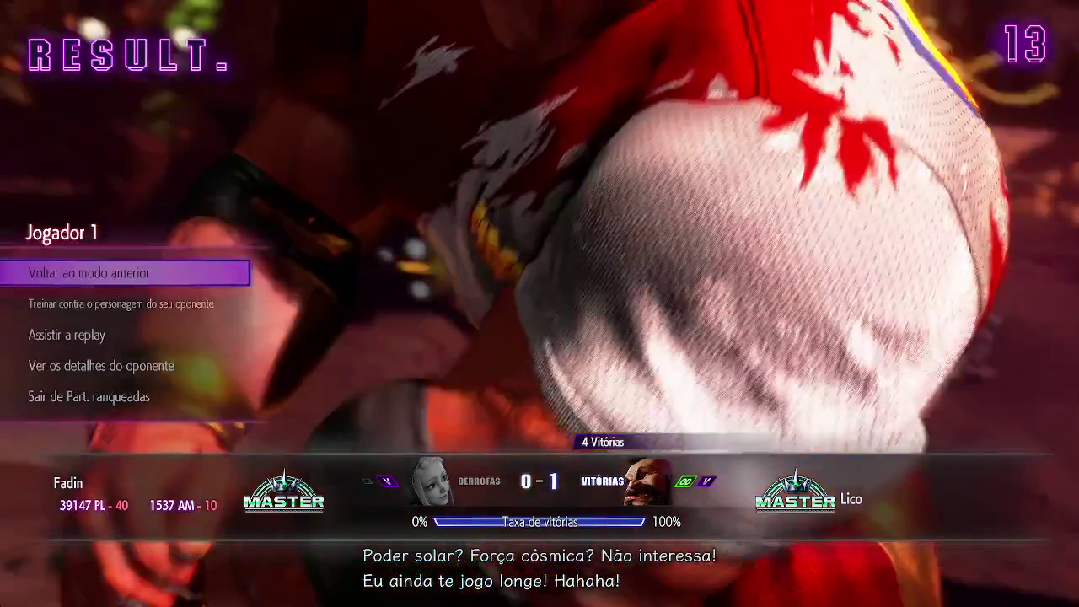
- Choose 'Voltar ao modo anterior' on the Zangief match results to return to training
{"action": "key", "text": "Return"}
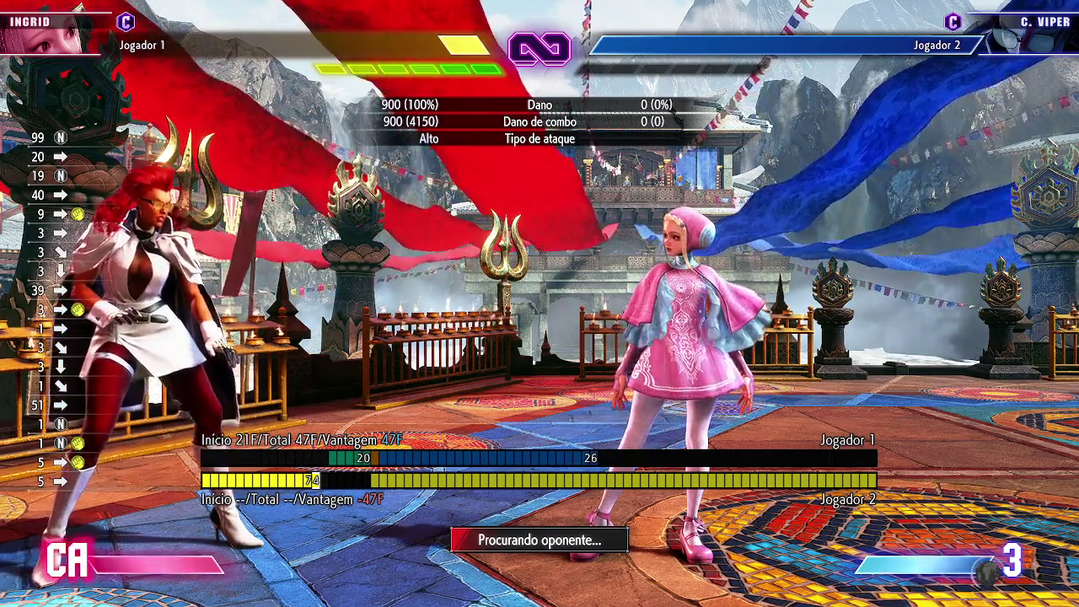
- Launch C. Viper with the flaming special, then crouching punch into kick special and Critical Art
{"action": "key", "text": "Down"}
{"action": "key", "text": "Left"}
{"action": "key", "text": "u"}
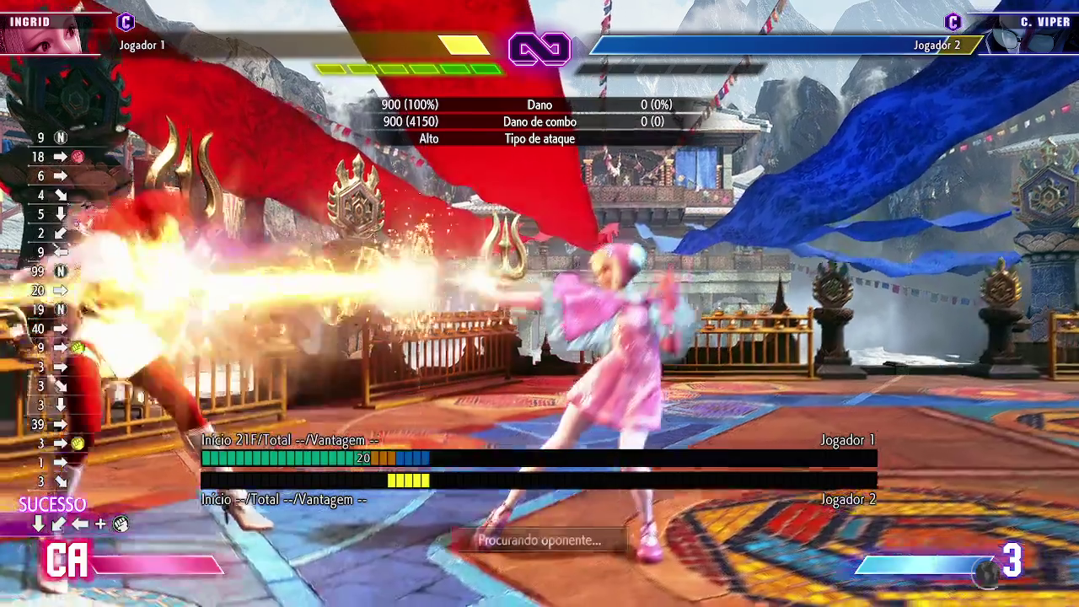
{"action": "key", "text": "Down"}
{"action": "key", "text": "i"}
{"action": "key", "text": "Down"}
{"action": "key", "text": "Left"}
{"action": "key", "text": "j"}
{"action": "key", "text": "k"}
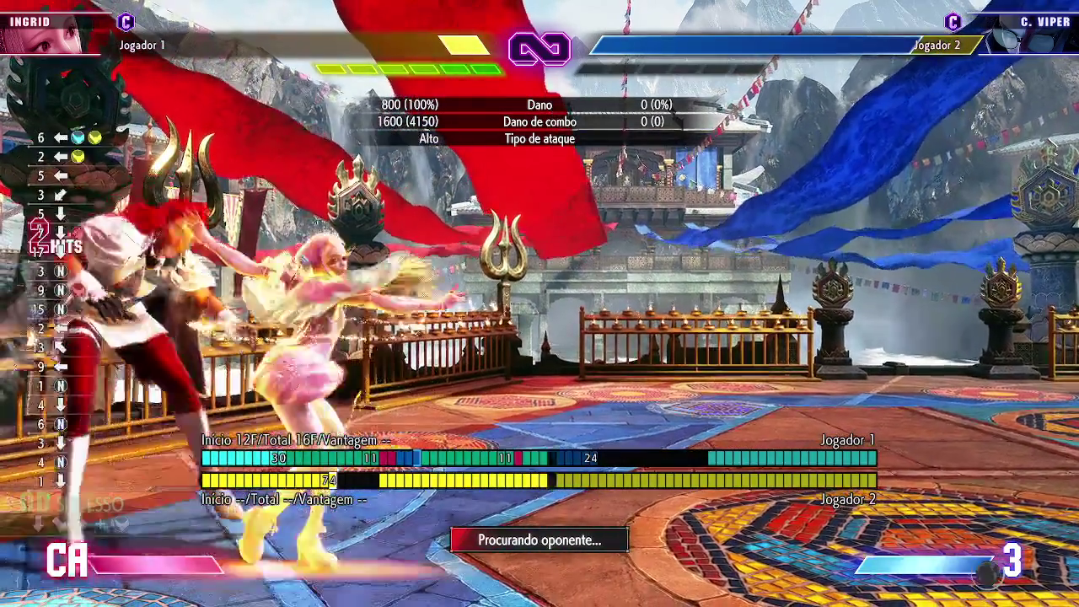
{"action": "key", "text": "Down"}
{"action": "key", "text": "Right"}
{"action": "key", "text": "Down"}
{"action": "key", "text": "Right"}
{"action": "key", "text": "k"}
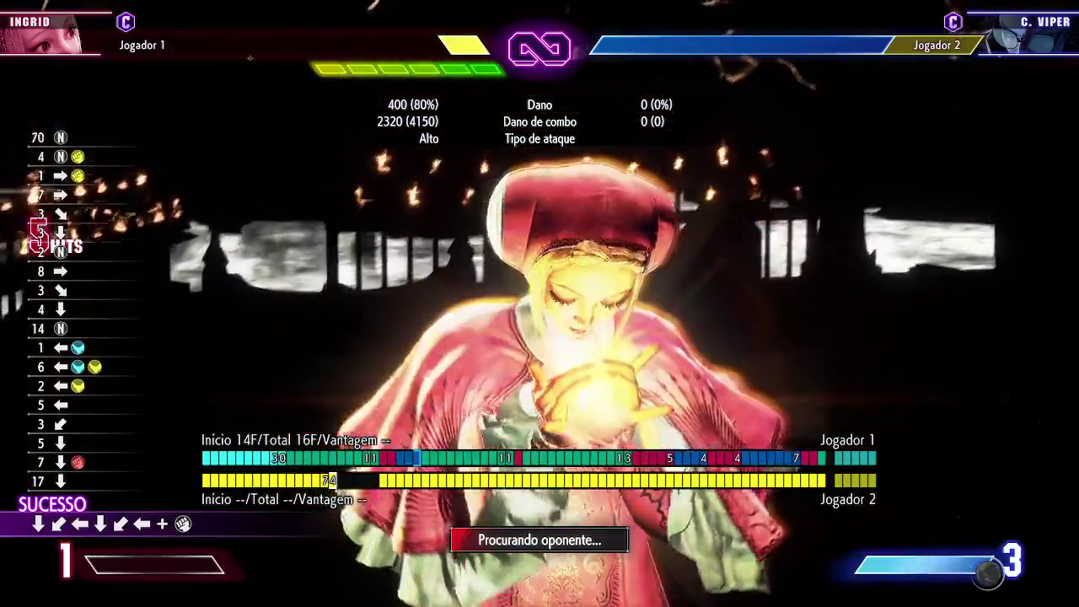
- Extend the combo with two kicks, a heavy attack and a forward special
{"action": "key", "text": "k"}
{"action": "key", "text": "k"}
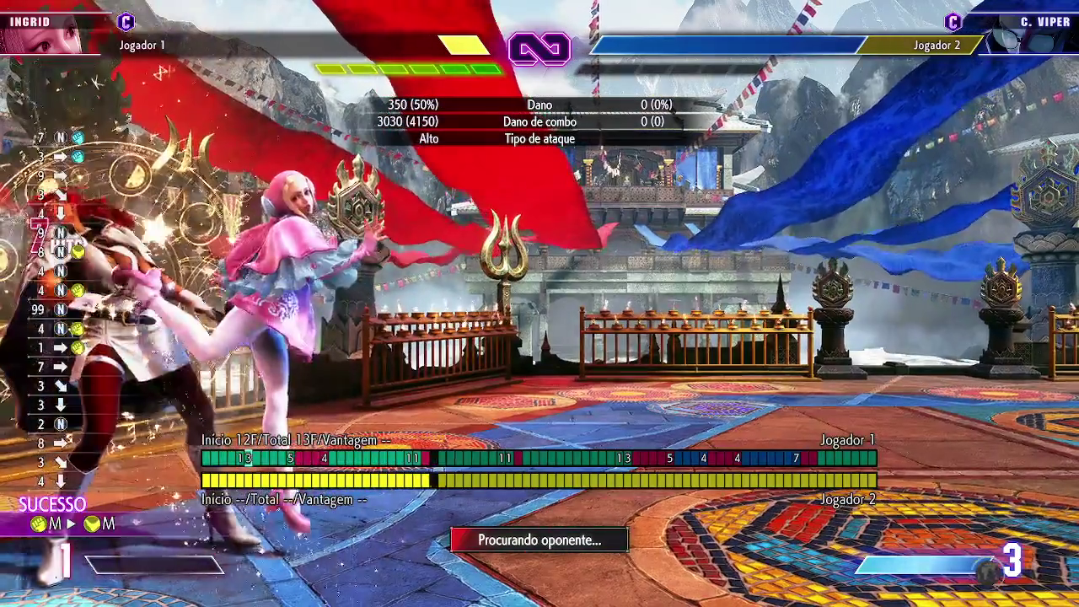
{"action": "key", "text": "Left"}
{"action": "key", "text": "l"}
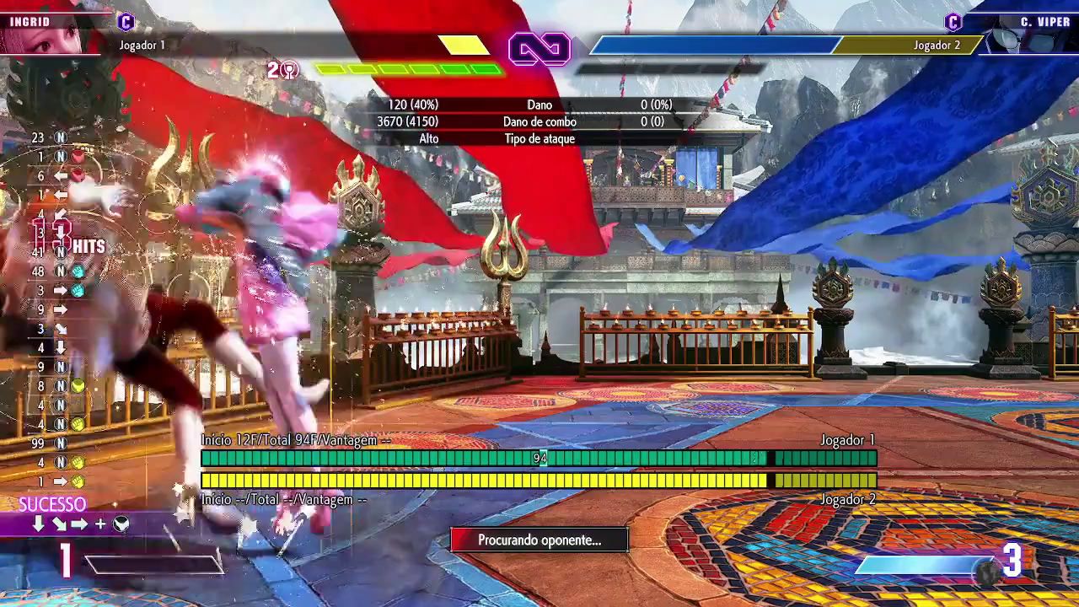
{"action": "key", "text": "Down"}
{"action": "key", "text": "Right"}
{"action": "key", "text": "k"}
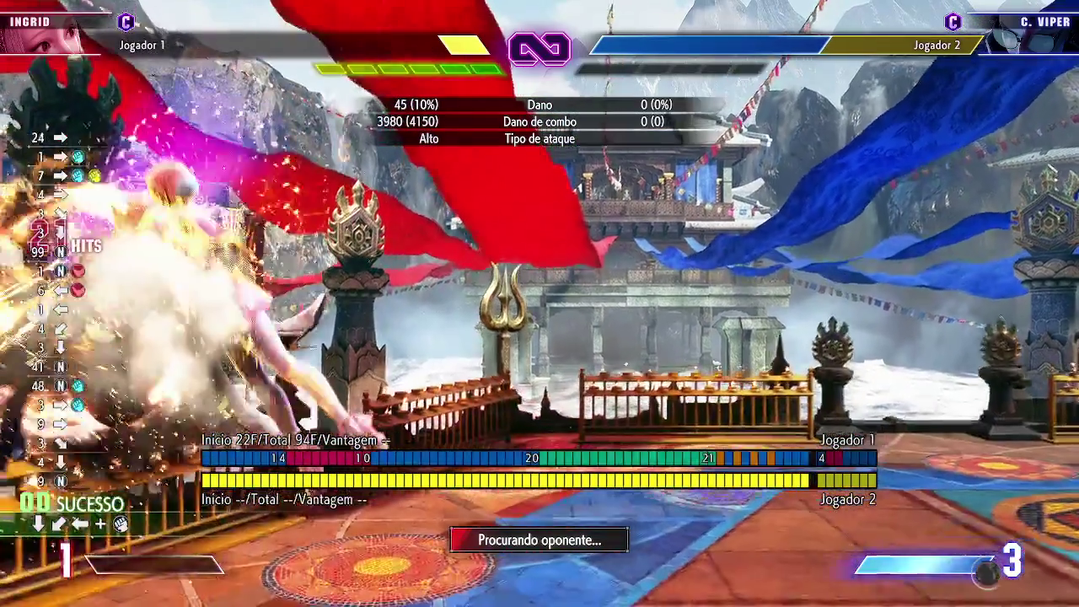
- Throw C. Viper after the combo ends and step back
{"action": "key", "text": "Down"}
{"action": "key", "text": "Right"}
{"action": "key", "text": "k"}
{"action": "key", "text": "Left"}
{"action": "key", "text": "j"}
{"action": "key", "text": "k"}
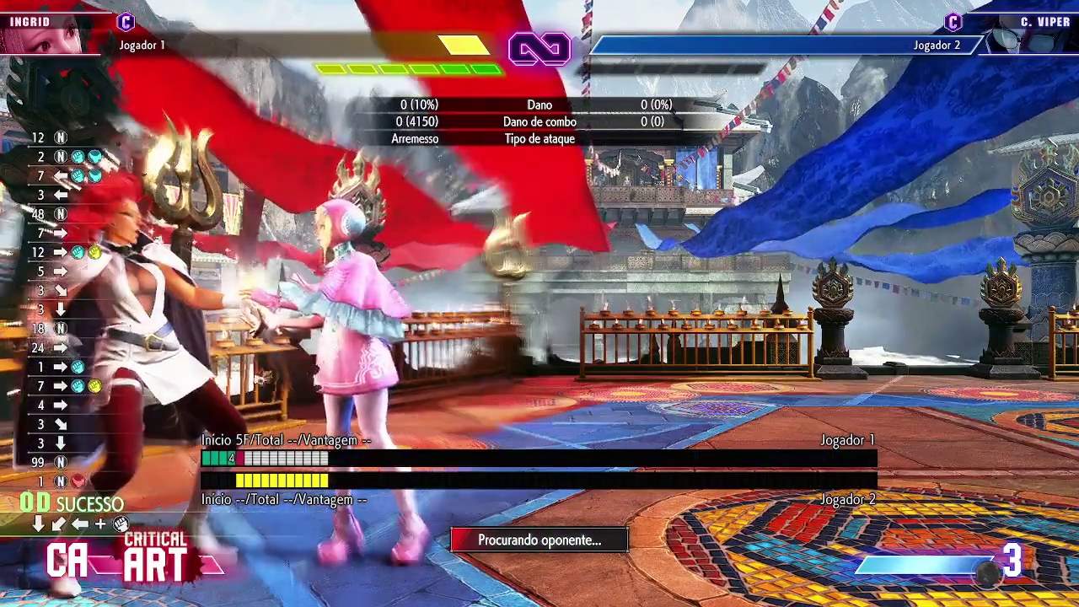
{"action": "key", "text": "Left"}
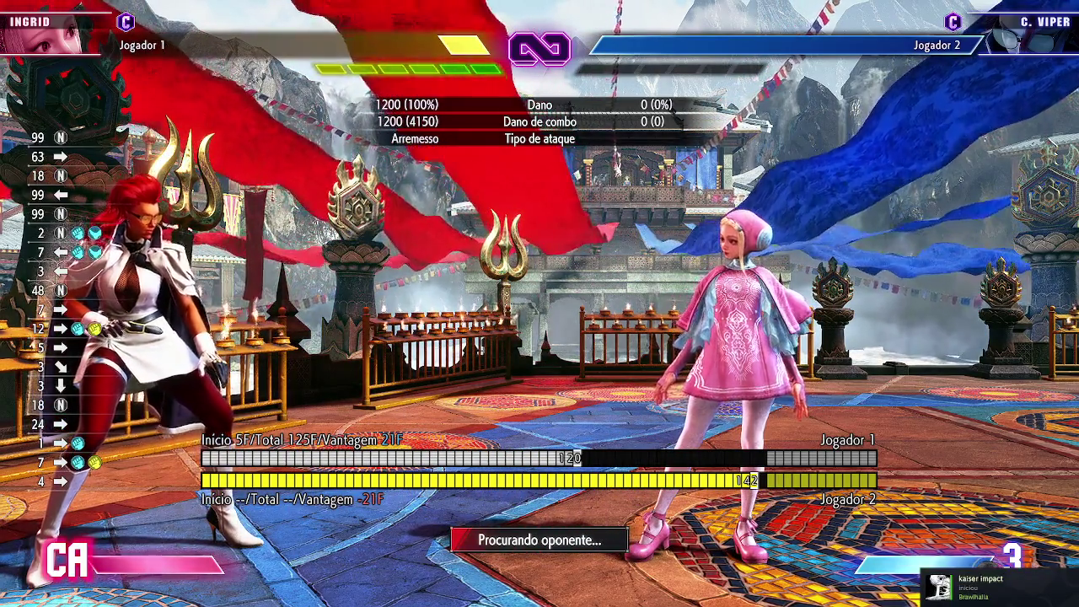
- Throw standing kicks to check frame data, then fire Ingrid's Critical Art
{"action": "key", "text": "l"}
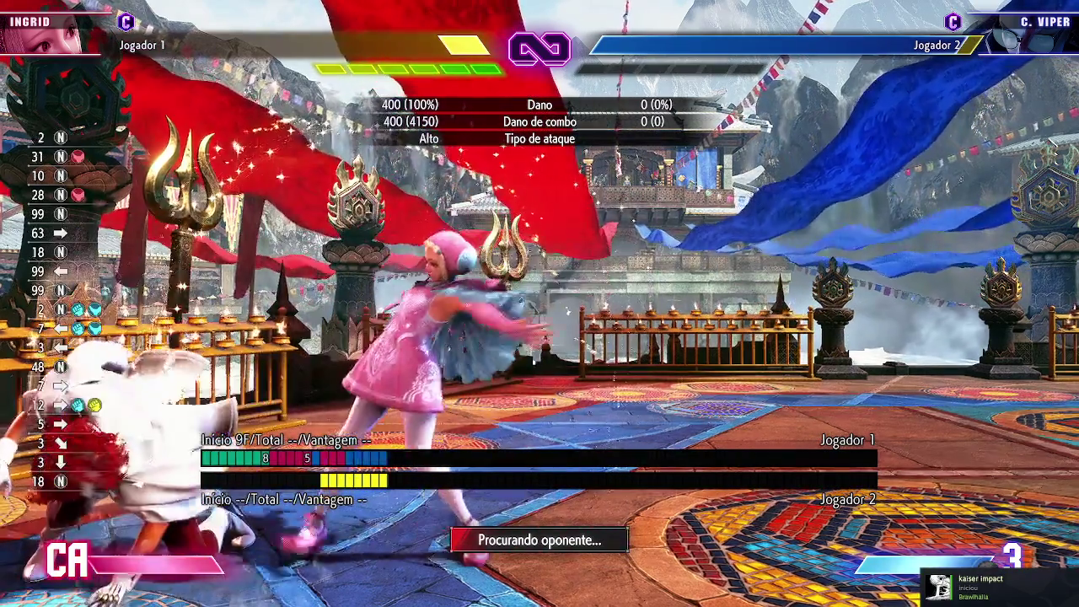
{"action": "key", "text": "l"}
{"action": "key", "text": "l"}
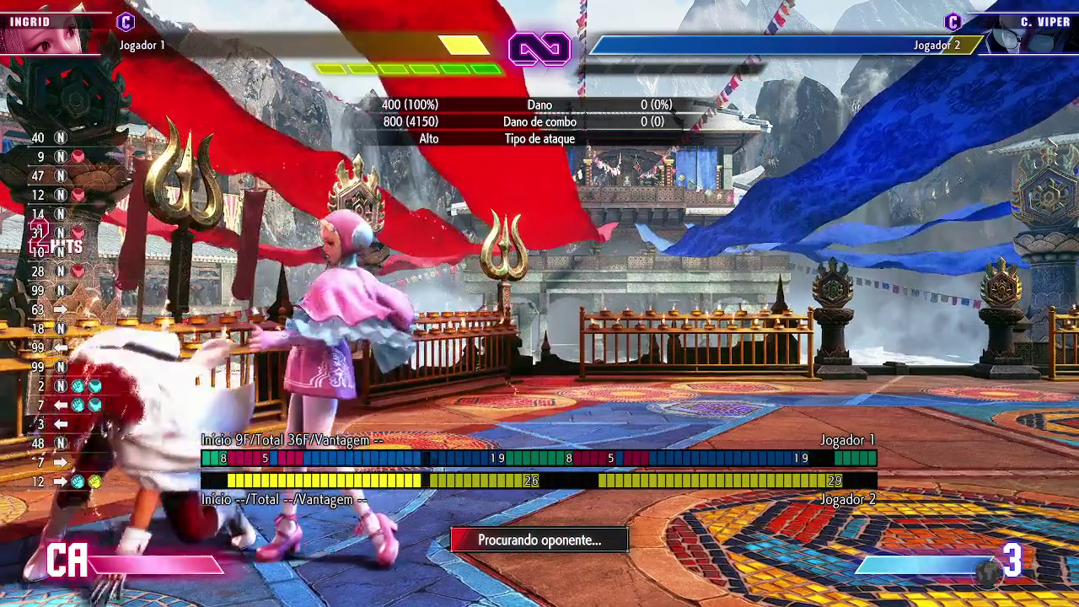
{"action": "key", "text": "s"}
{"action": "key", "text": "s+d"}
{"action": "key", "text": "d"}
{"action": "key", "text": "s"}
{"action": "key", "text": "s+d"}
{"action": "key", "text": "d+l"}
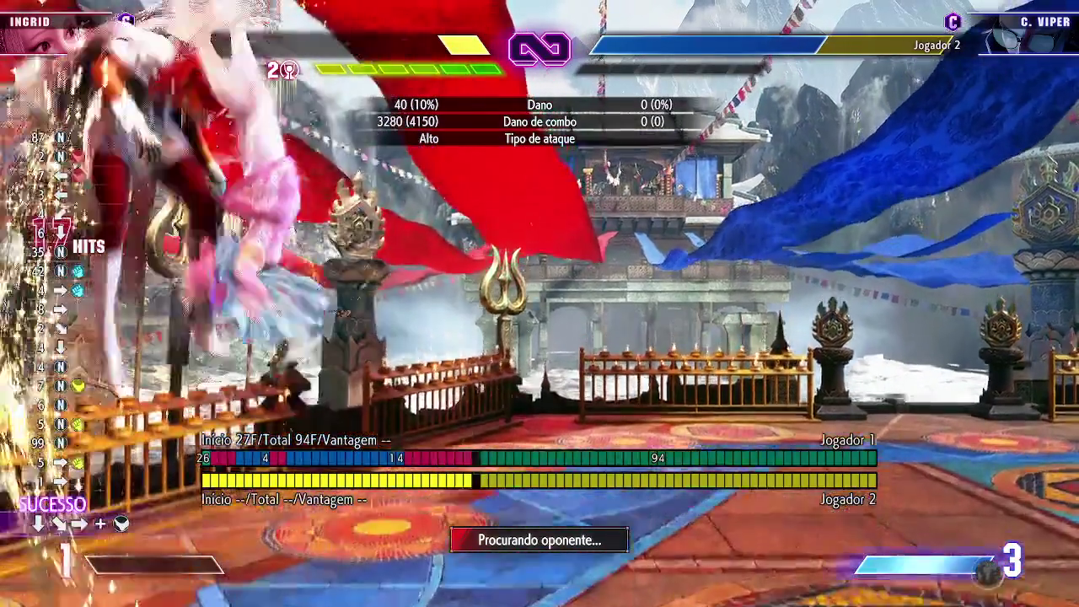
- Chain two special moves into a combo, cash out with the Critical Art, and resume attacking
{"action": "key", "text": "s"}
{"action": "key", "text": "s+d"}
{"action": "key", "text": "d"}
{"action": "key", "text": "d+j+k"}
{"action": "key", "text": "d"}
{"action": "key", "text": "s"}
{"action": "key", "text": "s+a"}
{"action": "key", "text": "a"}
{"action": "key", "text": "a+l"}
{"action": "key", "text": "l"}
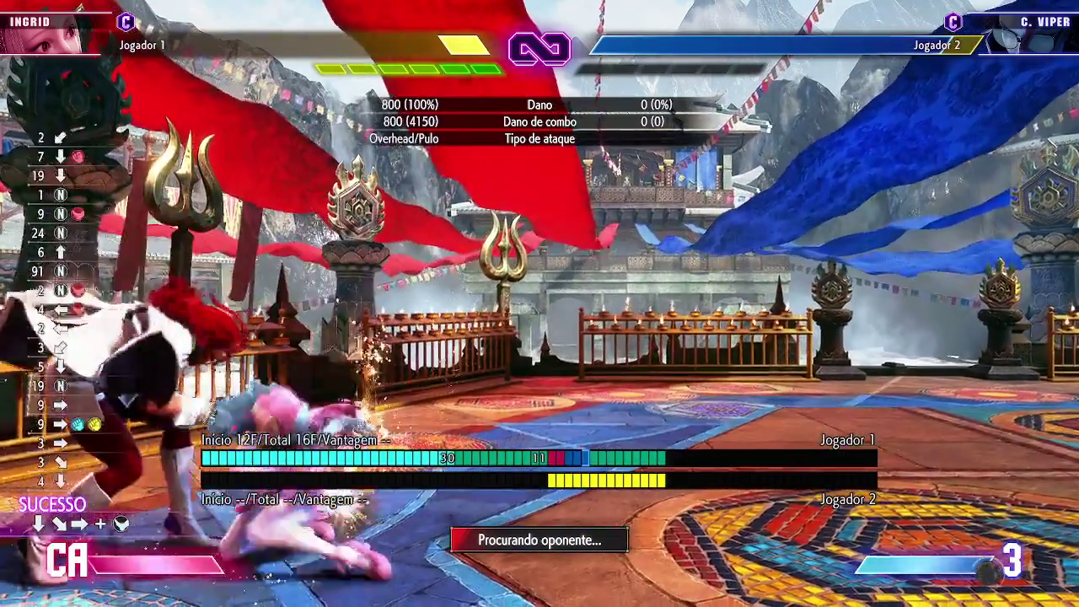
{"action": "key", "text": "j"}
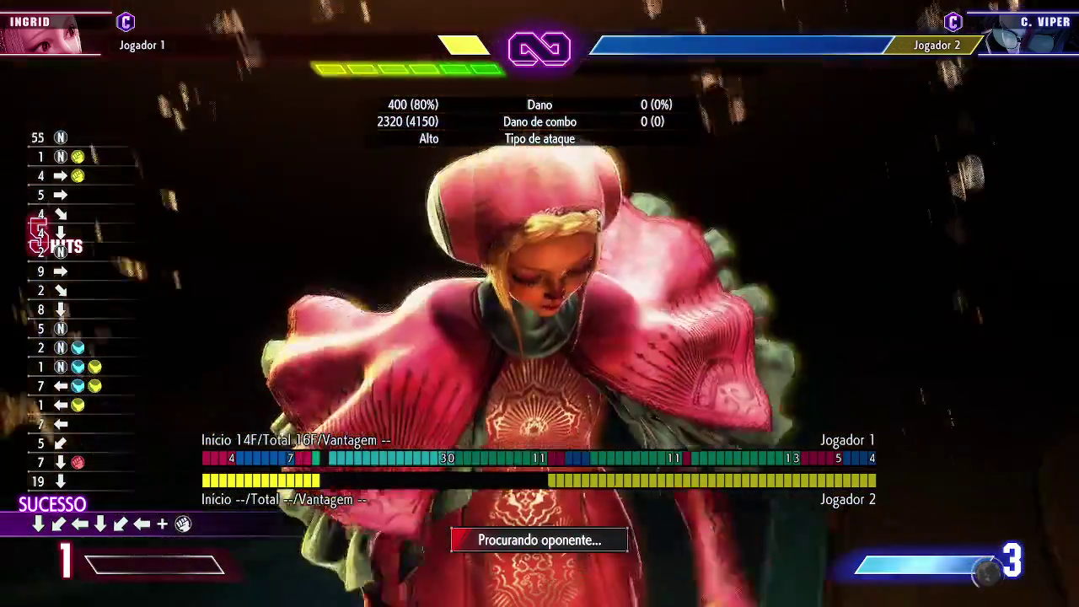
{"action": "key", "text": "j"}
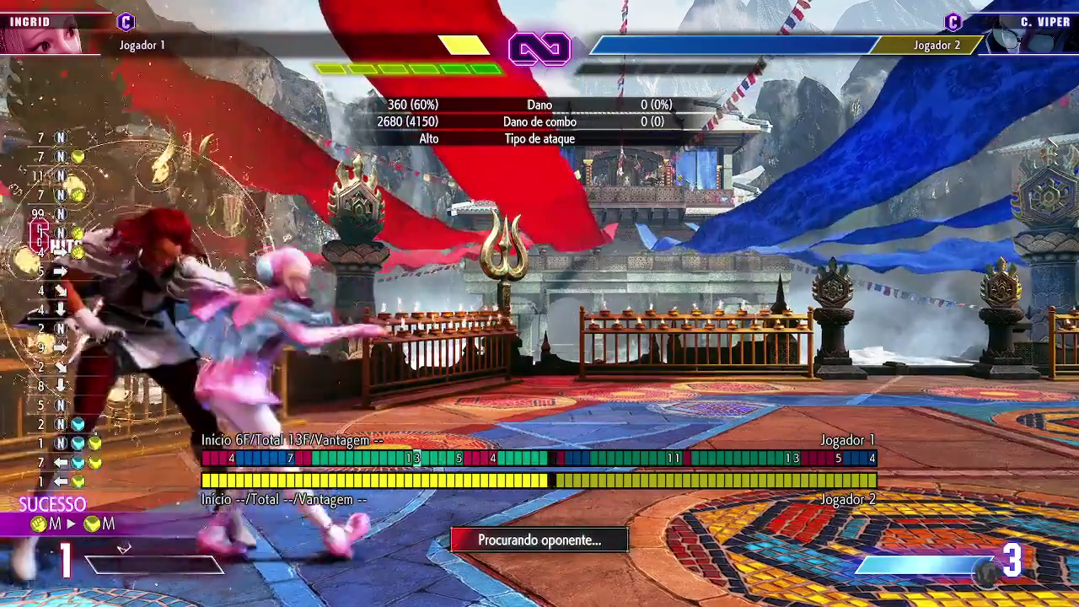
- Follow with a backward special and heavy, an OD special, then a special-into-jumping-heavy juggle
{"action": "key", "text": "s"}
{"action": "key", "text": "s+a"}
{"action": "key", "text": "a"}
{"action": "key", "text": "l"}
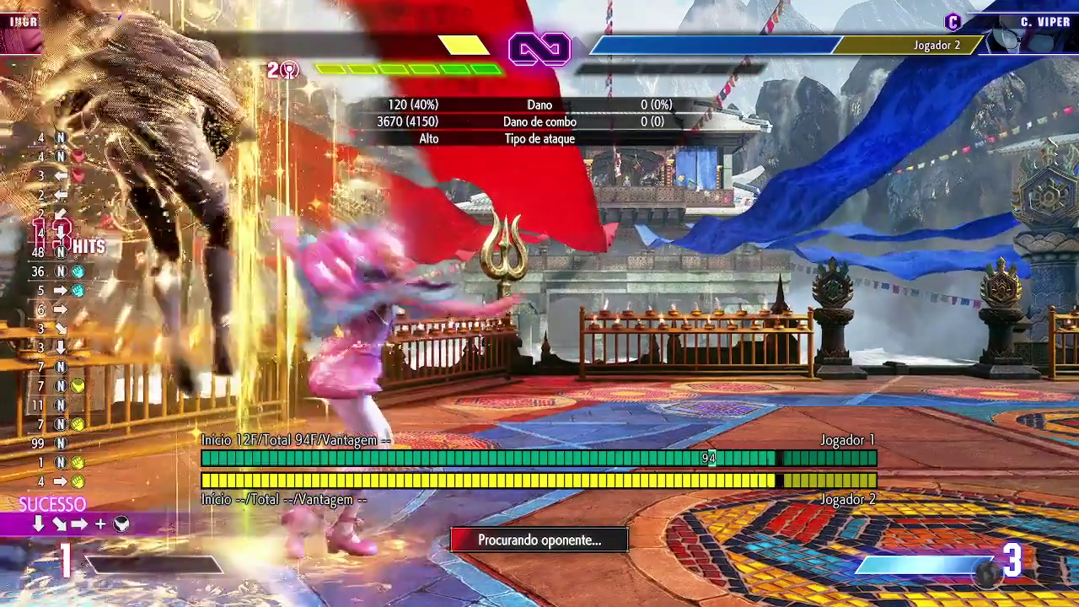
{"action": "key", "text": "s"}
{"action": "key", "text": "s+d"}
{"action": "key", "text": "d+u+i"}
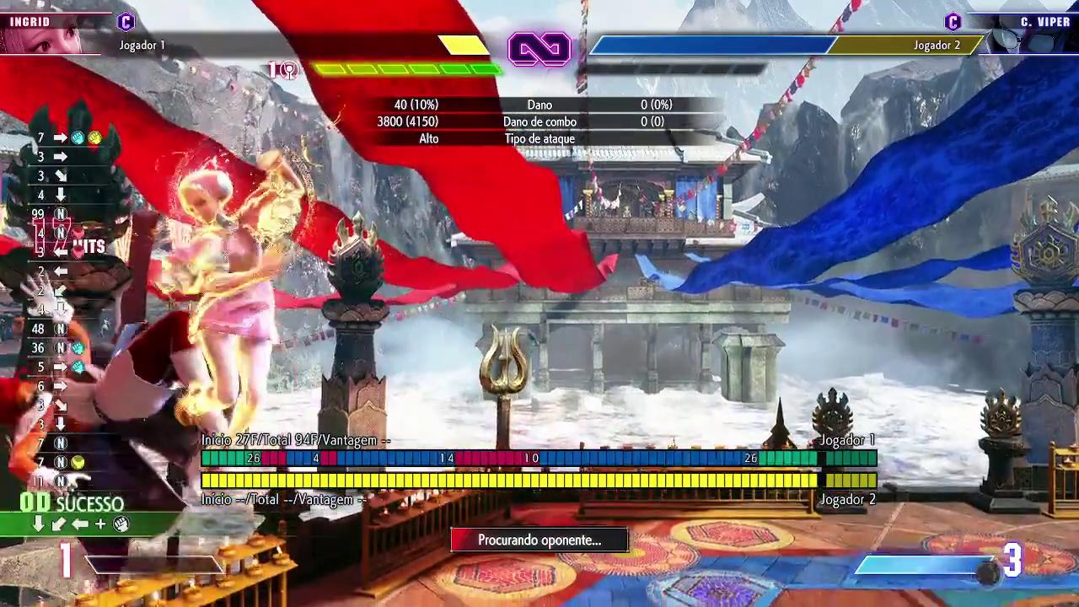
{"action": "key", "text": "s"}
{"action": "key", "text": "s+a"}
{"action": "key", "text": "a+u"}
{"action": "key", "text": "w"}
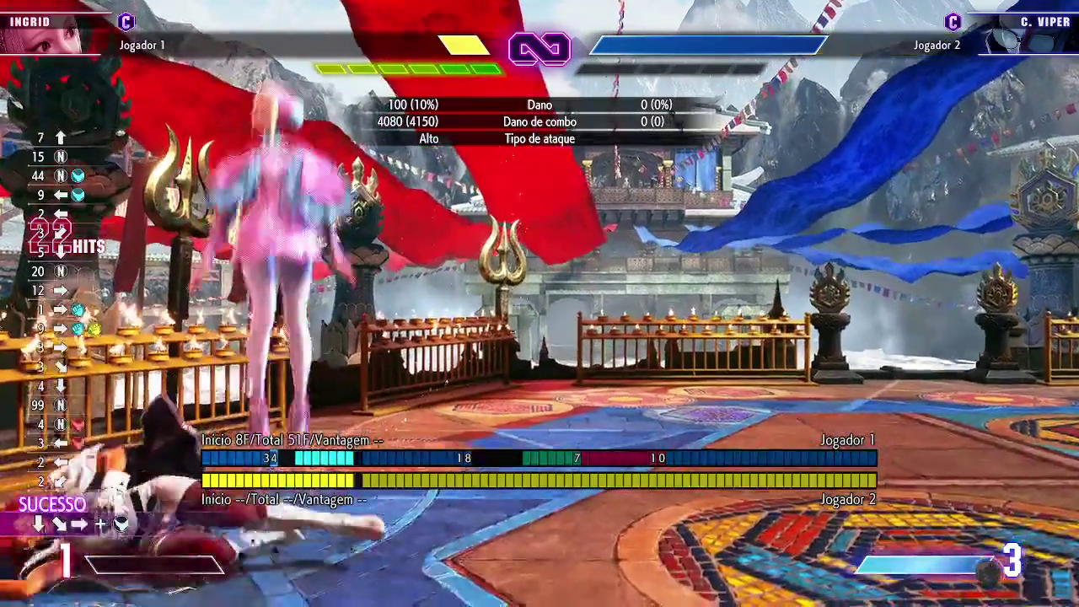
{"action": "key", "text": "l"}
{"action": "key", "text": "l"}
- Begin another combo repetition on C. Viper
{"action": "key", "text": "s"}
{"action": "key", "text": "s+d"}
{"action": "key", "text": "d+i"}
{"action": "key", "text": "j"}
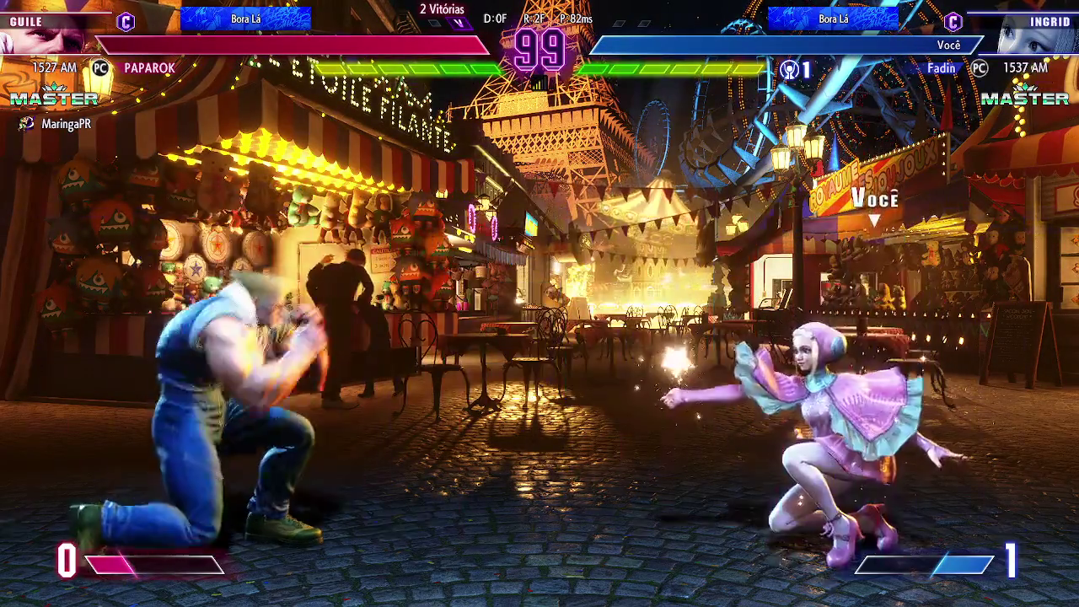
- Walk back from Guile's projectile, punish with a counter-hit into a combo, and knock him down
{"action": "key", "text": "d"}
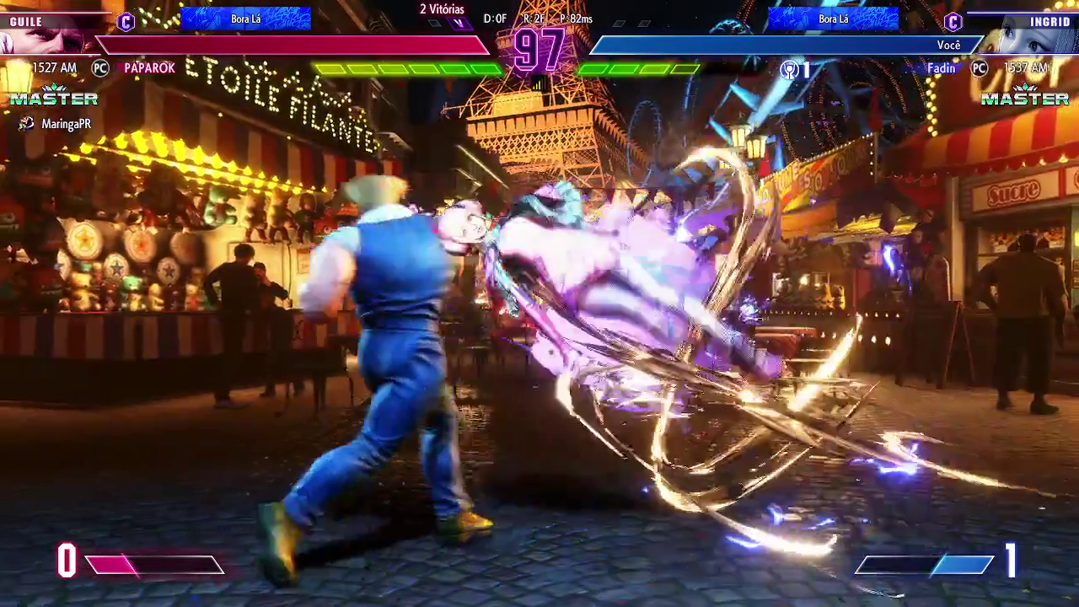
{"action": "key", "text": "j"}
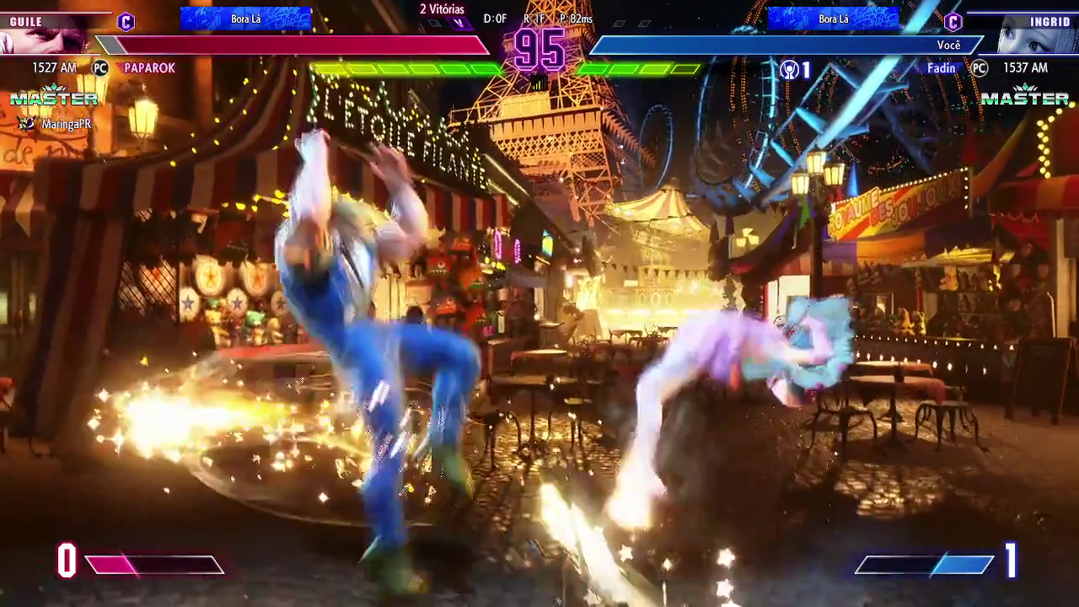
{"action": "key", "text": "k"}
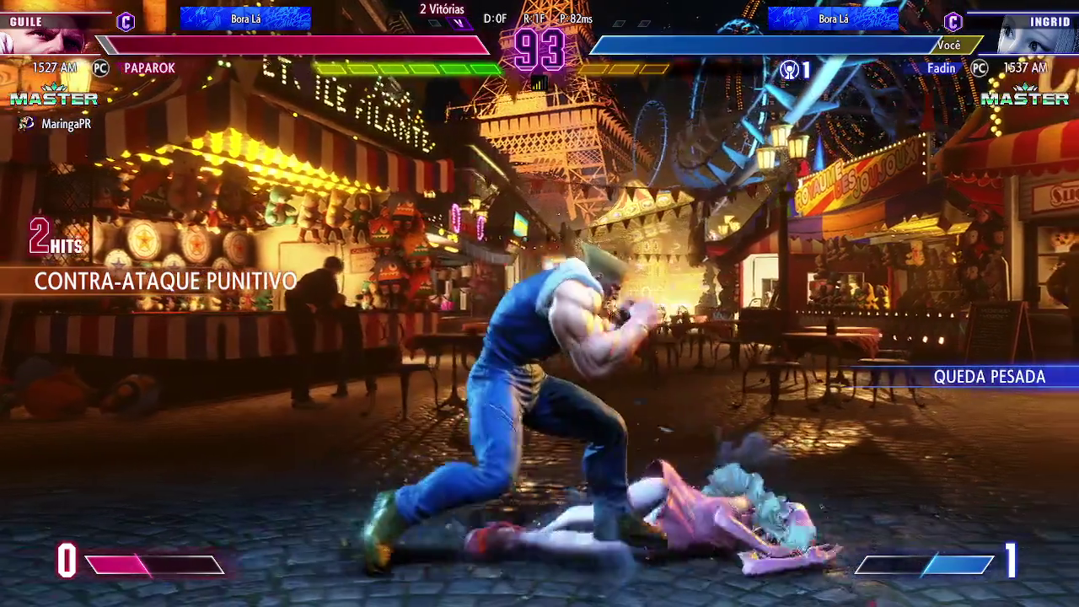
{"action": "key", "text": "j"}
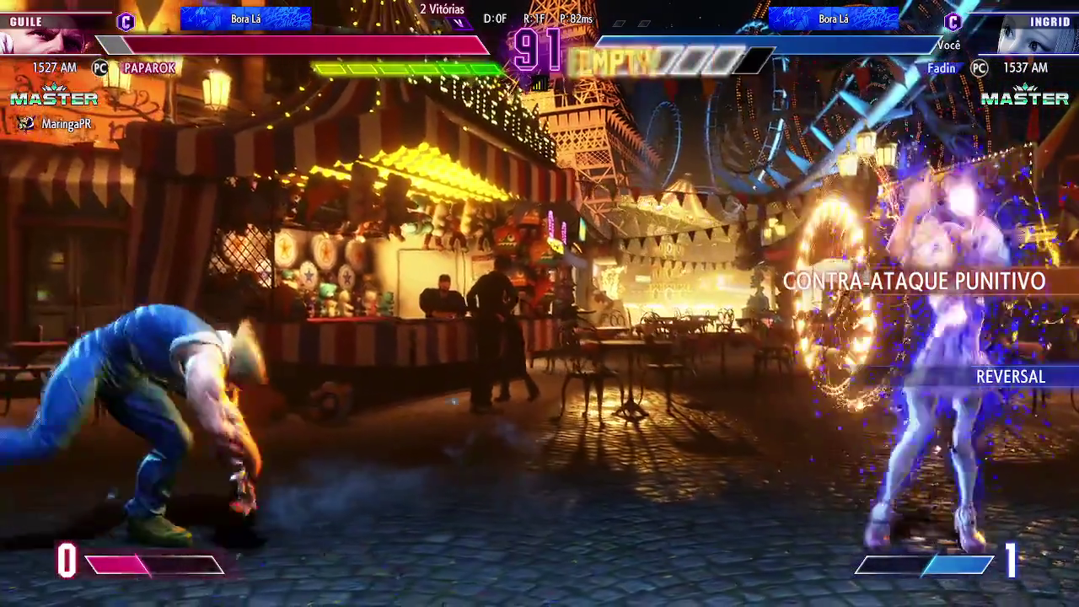
{"action": "key", "text": "k"}
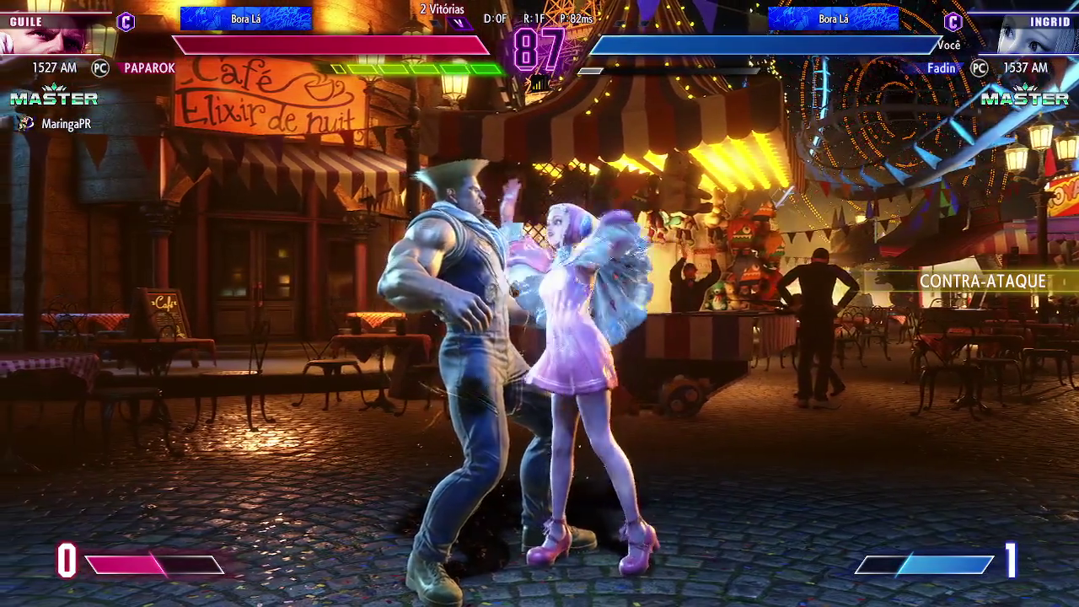
- Jump in at Guile, pressure his wake-up, and jump toward him again
{"action": "key", "text": "w"}
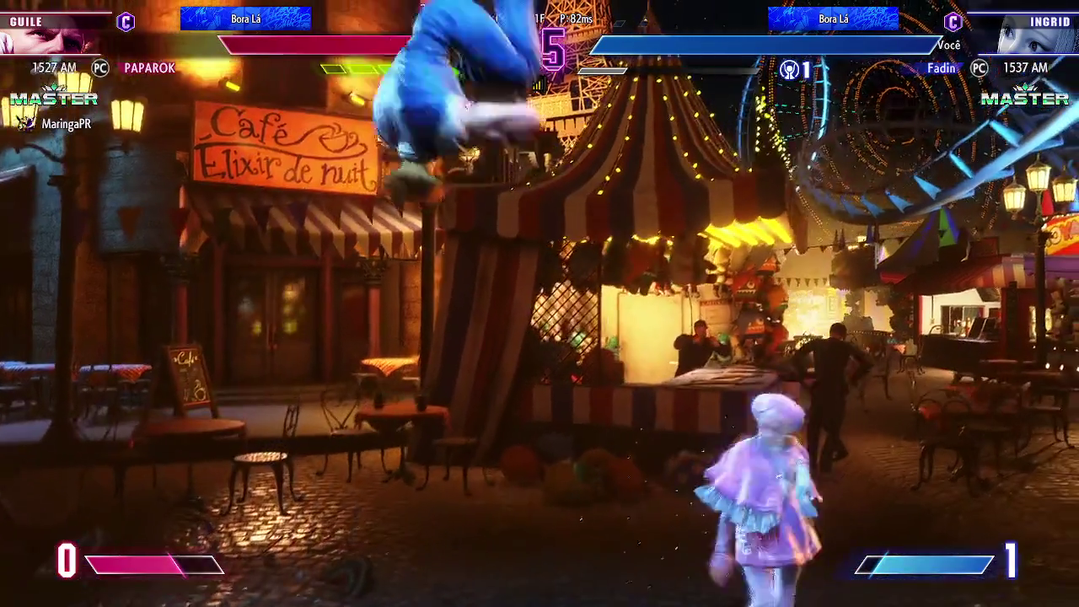
{"action": "key", "text": "j"}
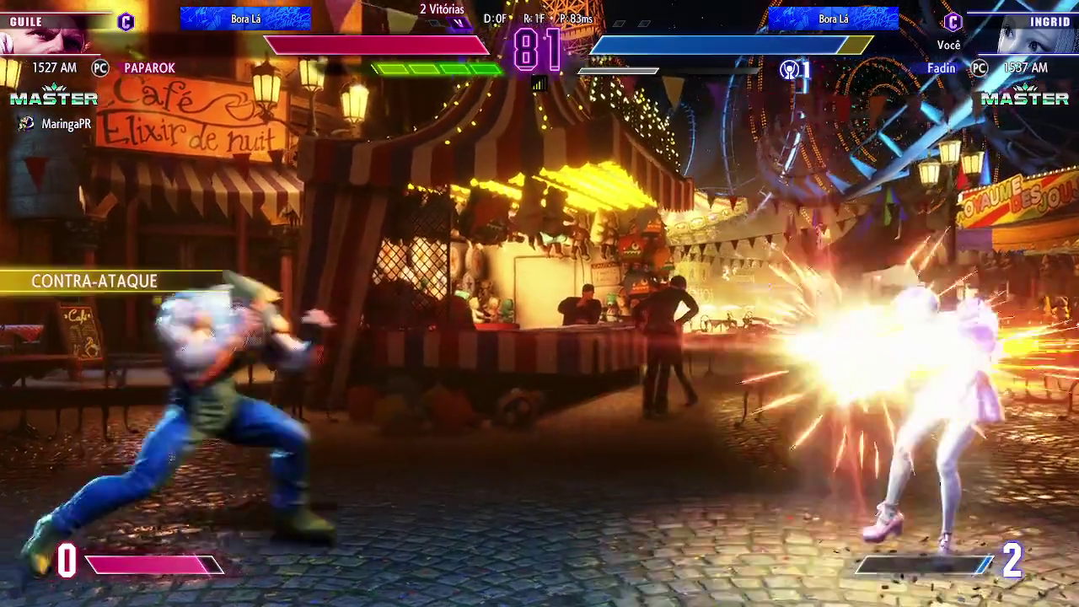
{"action": "key", "text": "w"}
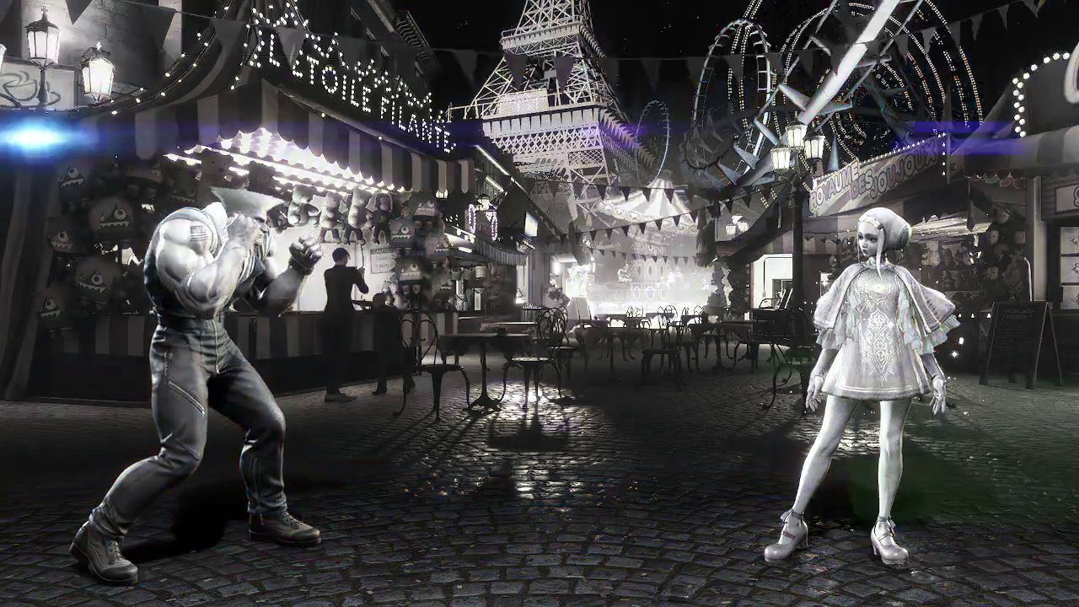
- Slide in on Guile, anti-air his jump-in, fire an energy attack, and surge forward
{"action": "key", "text": "Down"}
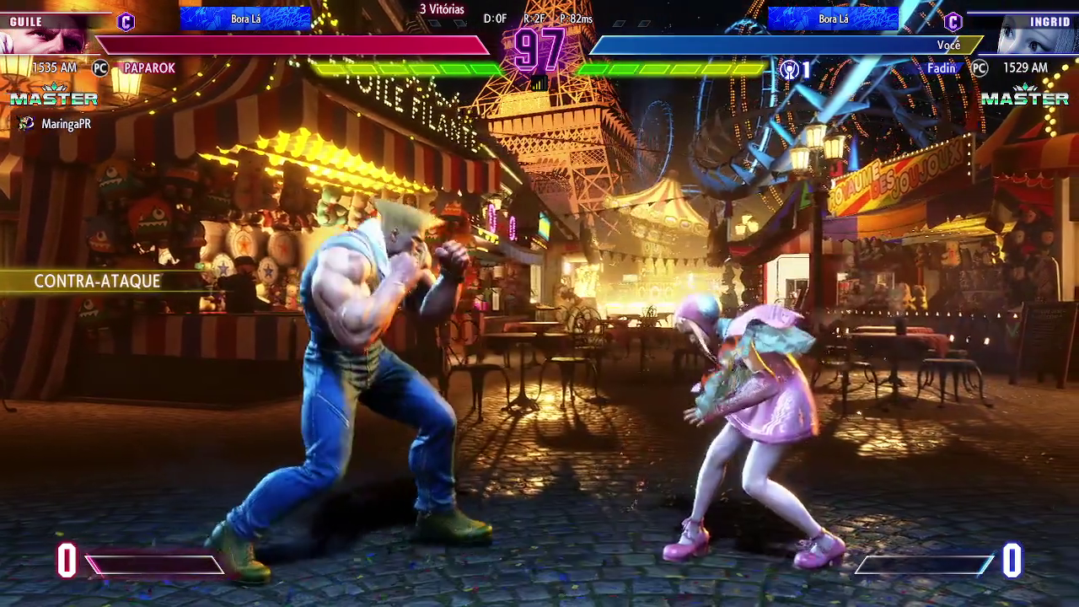
{"action": "key", "text": "u"}
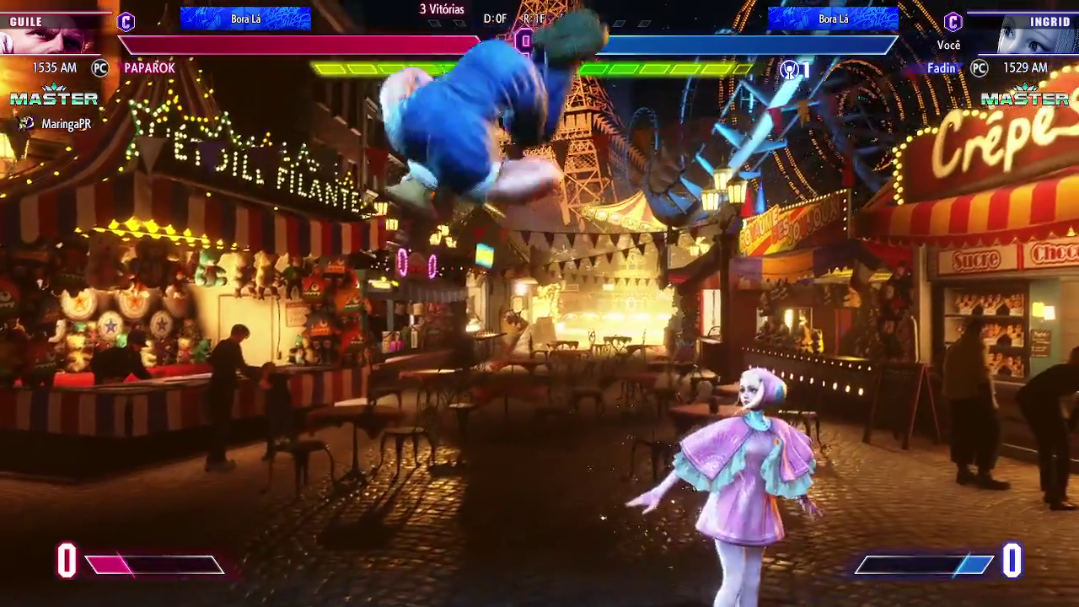
{"action": "key", "text": "u"}
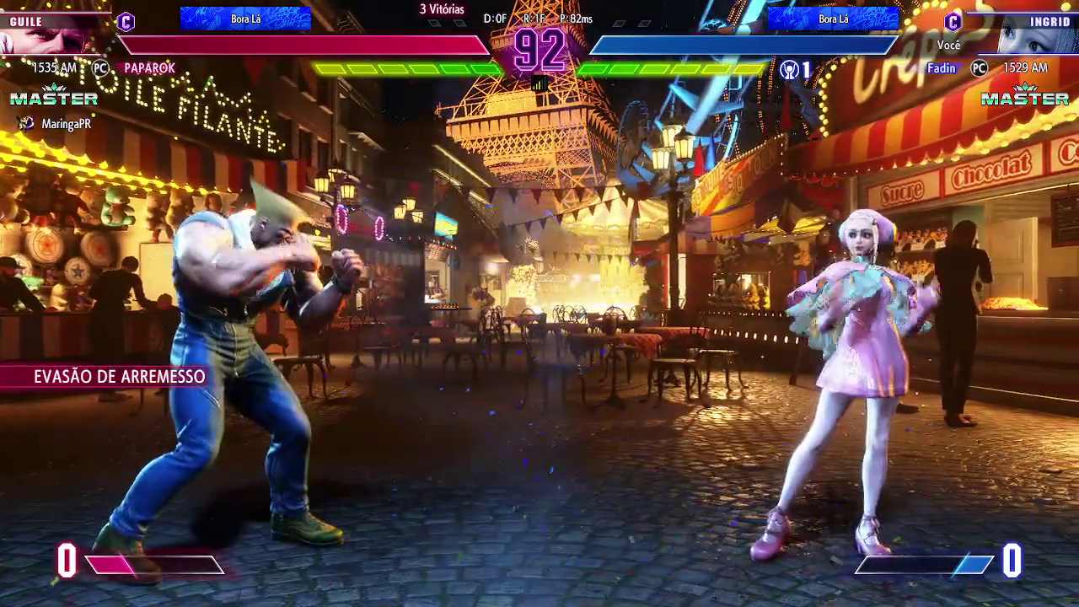
{"action": "key", "text": "u"}
{"action": "key", "text": "Left"}
{"action": "key", "text": "Left"}
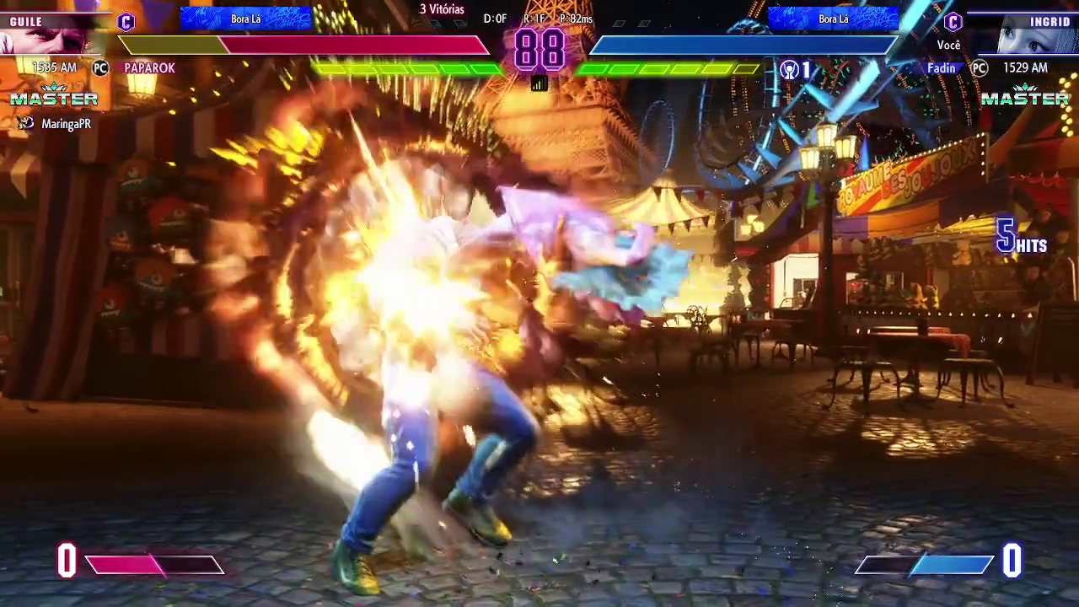
- Follow up after the knockdown with a kick, reset spacing, and step in with a high kick
{"action": "key", "text": "u"}
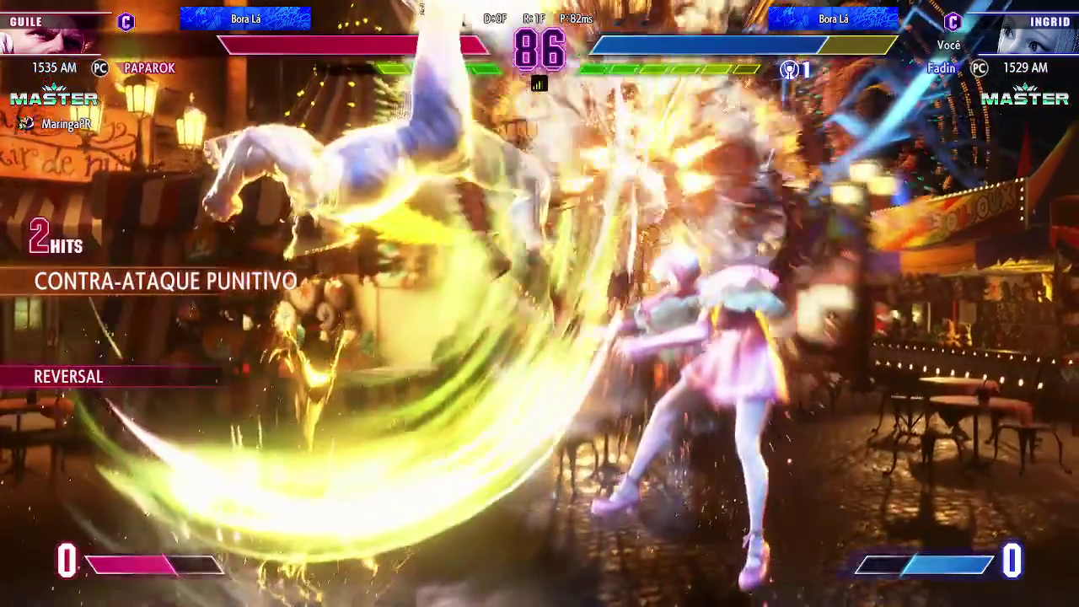
{"action": "key", "text": "u"}
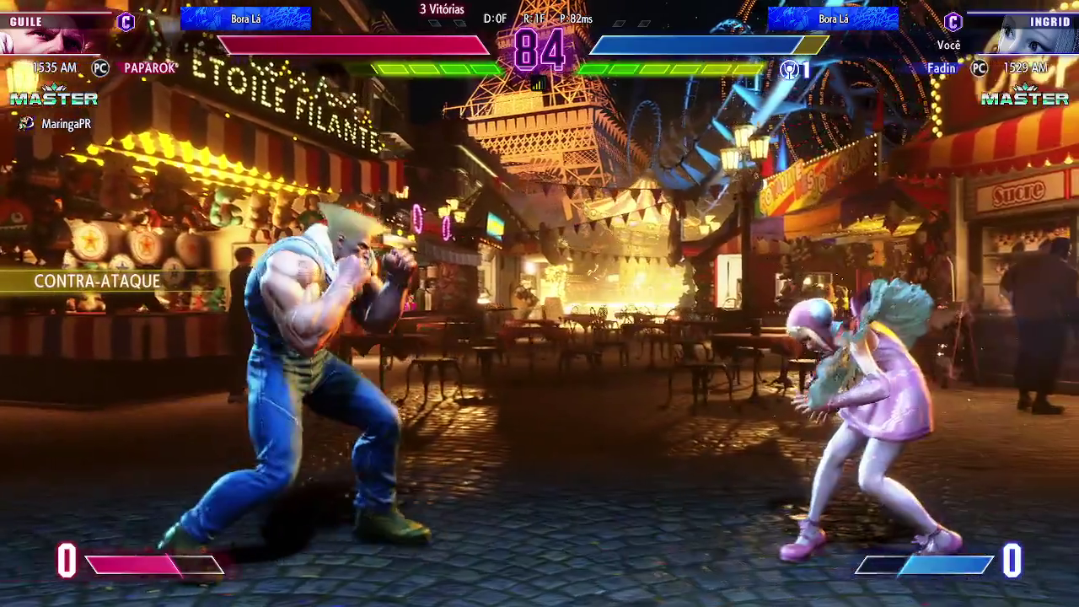
{"action": "key", "text": "u"}
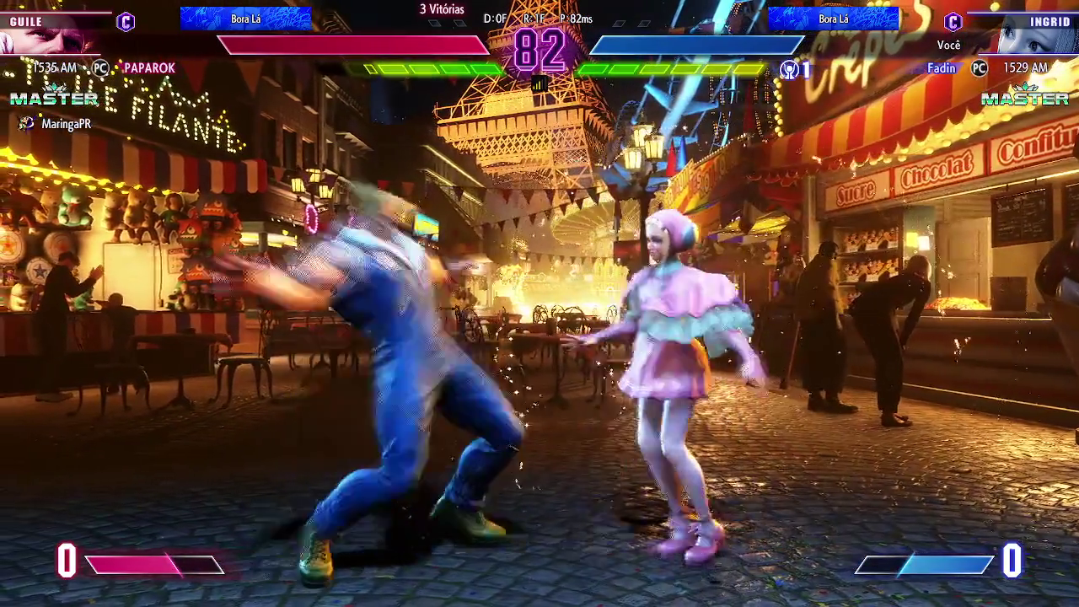
{"action": "key", "text": "u"}
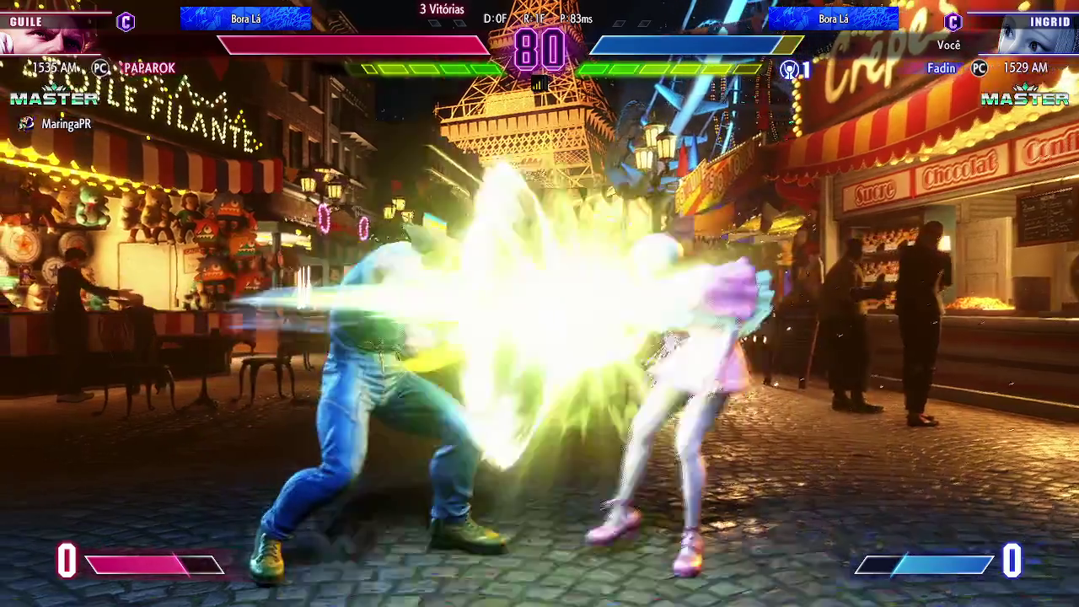
{"action": "key", "text": "u"}
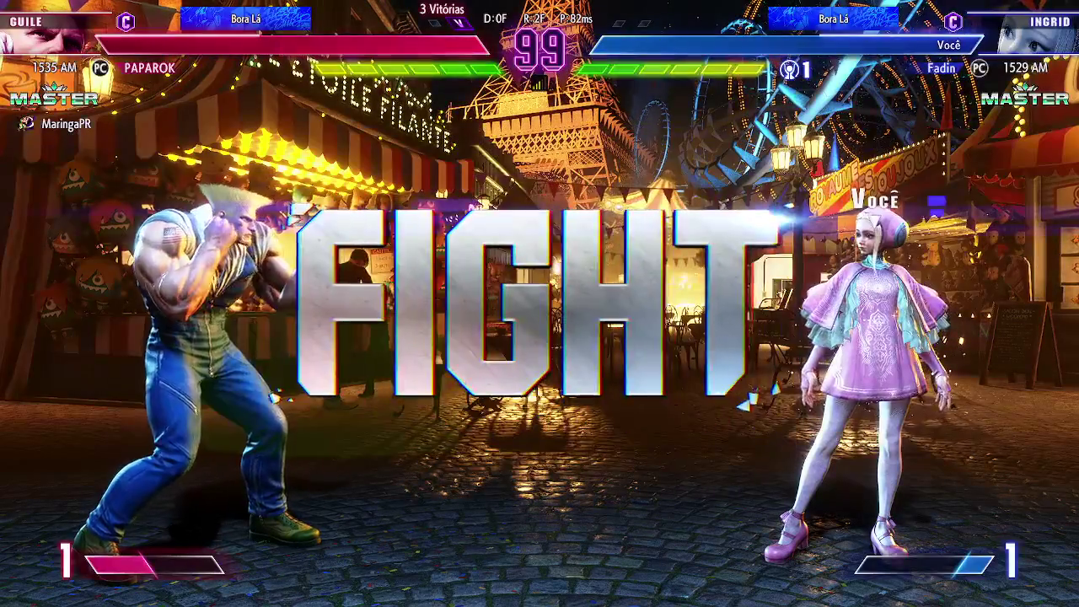
- Open the round against Guile, block his attack, and punish with Ingrid's energy-beam super
{"action": "key", "text": "Left"}
{"action": "key", "text": "Left"}
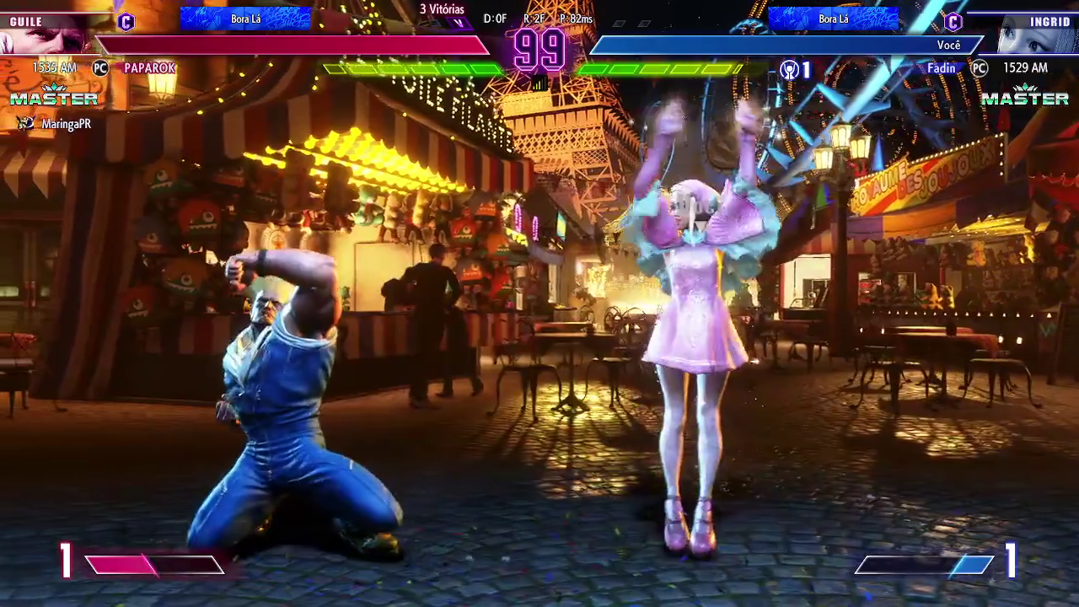
{"action": "key", "text": "Right"}
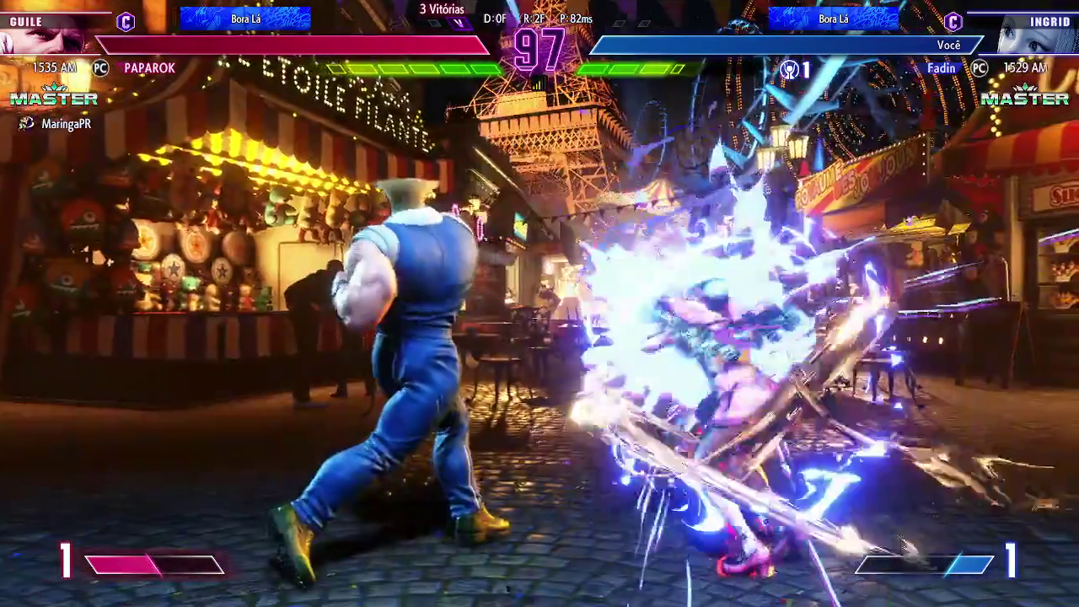
{"action": "key", "text": "k"}
{"action": "key", "text": "Down"}
{"action": "key", "text": "Left"}
{"action": "key", "text": "Down"}
{"action": "key", "text": "Left"}
{"action": "key", "text": "u"}
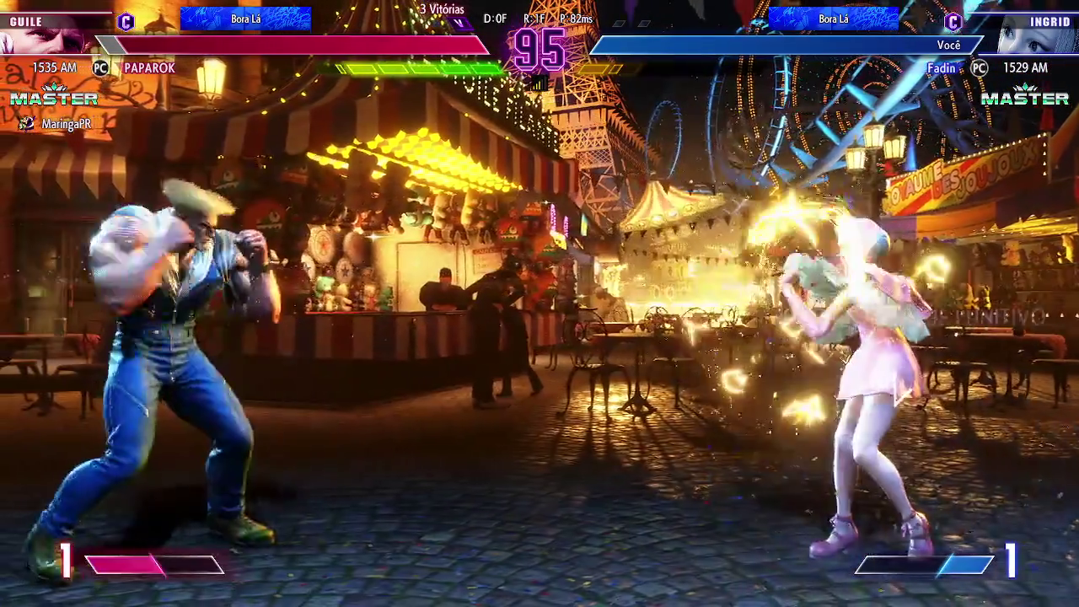
{"action": "key", "text": "Left"}
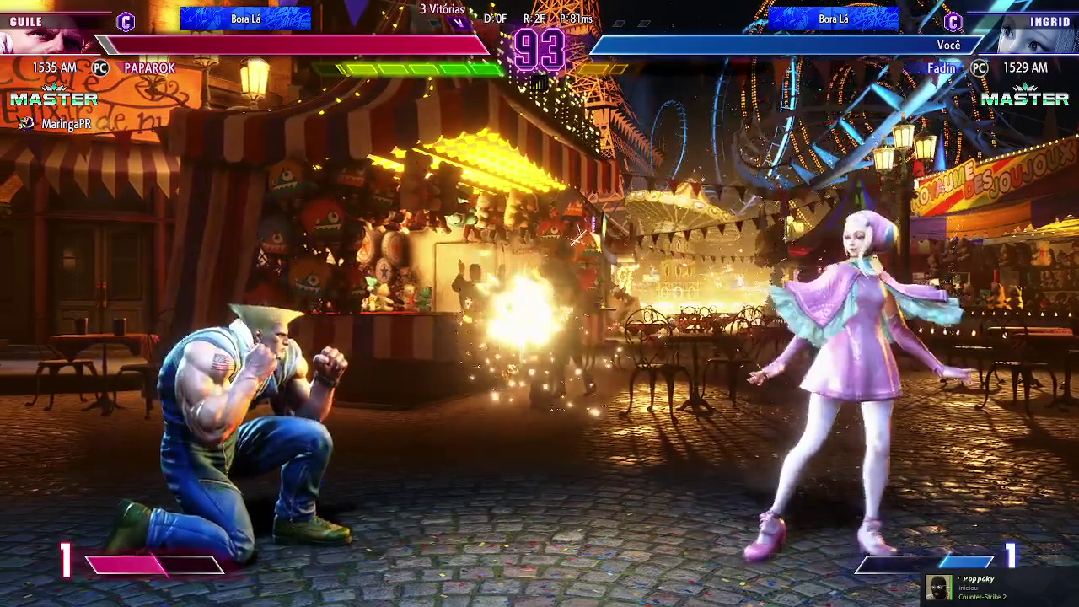
- Throw a projectile, anti-air Guile's jump with a counter-hit, then break out of his combo
{"action": "key", "text": "Down"}
{"action": "key", "text": "Left"}
{"action": "key", "text": "u"}
{"action": "key", "text": "Left"}
{"action": "key", "text": "Down"}
{"action": "key", "text": "Left"}
{"action": "key", "text": "i"}
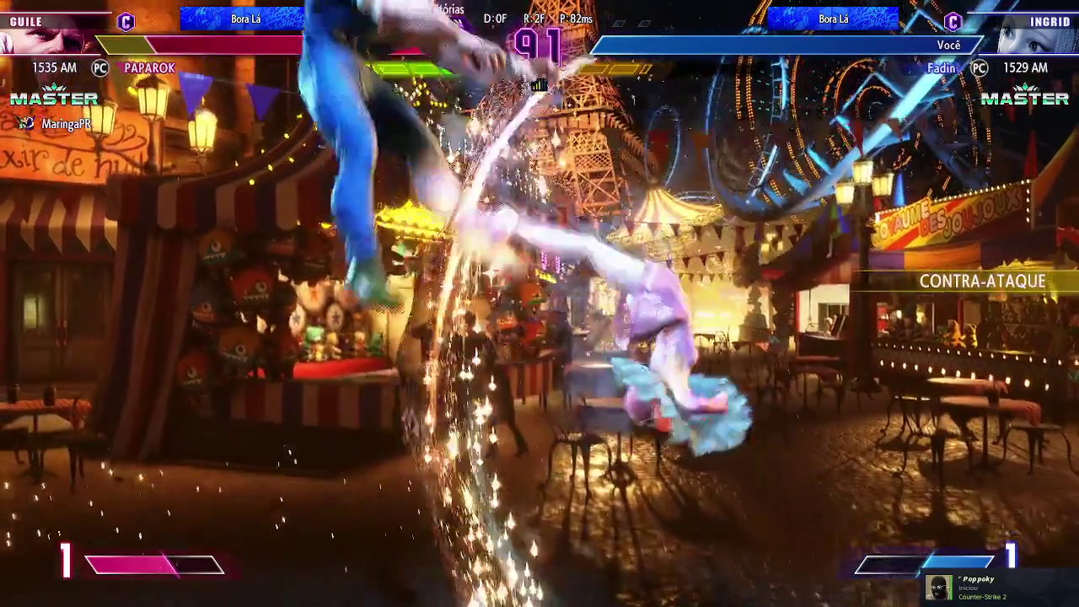
{"action": "key", "text": "Right"}
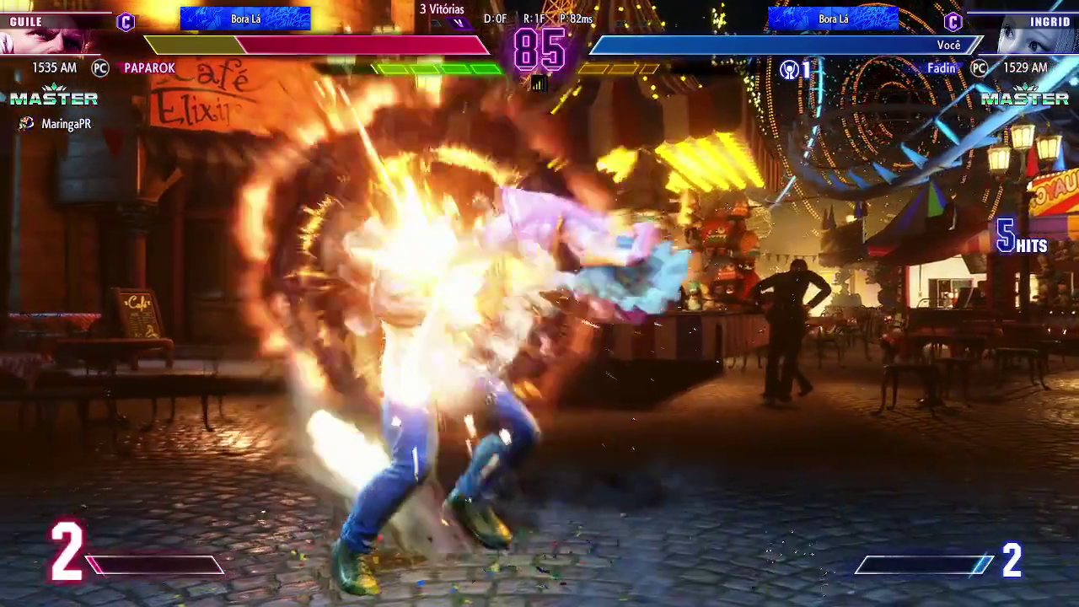
{"action": "key", "text": "u"}
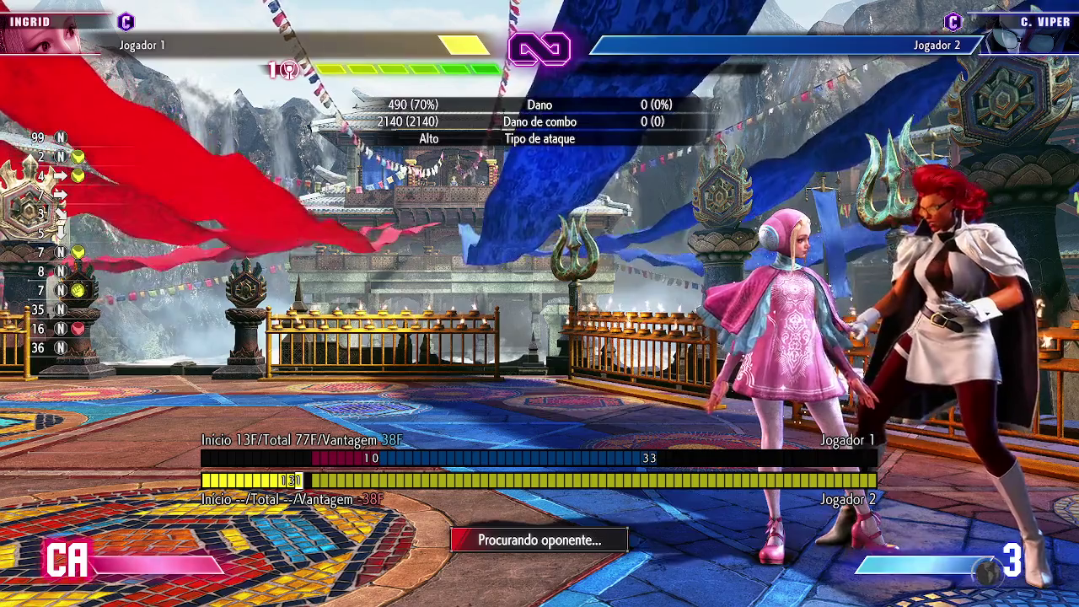
- Land the two-hit starter into the special move and cancel into Ingrid's super art on C. Viper
{"action": "key", "text": "l"}
{"action": "key", "text": "i"}
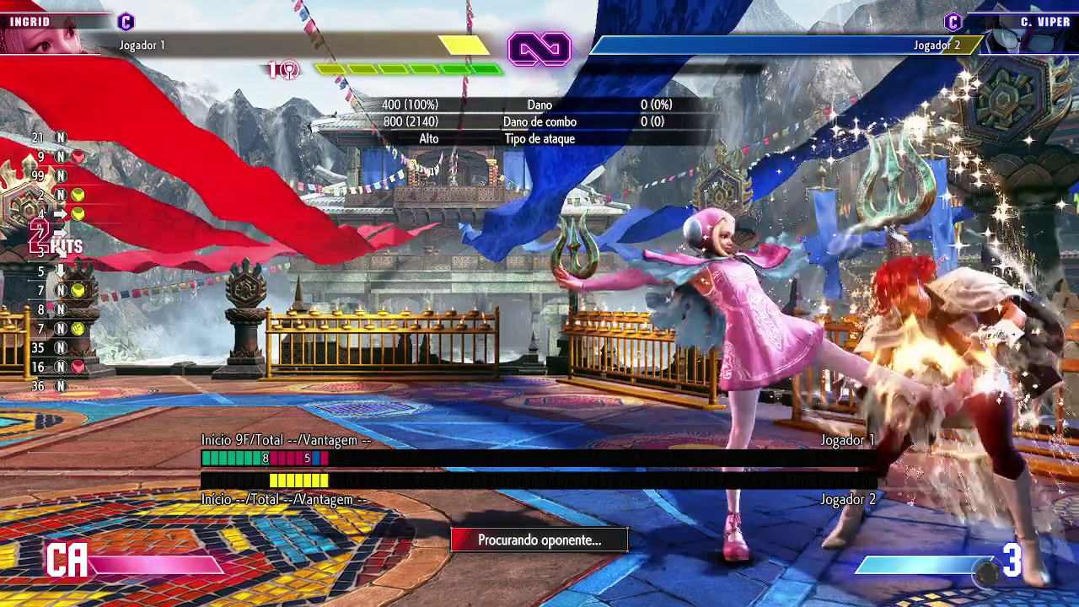
{"action": "key", "text": "i"}
{"action": "key", "text": "Down"}
{"action": "key", "text": "Right"}
{"action": "key", "text": "u+i"}
{"action": "key", "text": "Down"}
{"action": "key", "text": "Left"}
{"action": "key", "text": "Down"}
{"action": "key", "text": "Left"}
{"action": "key", "text": "i"}
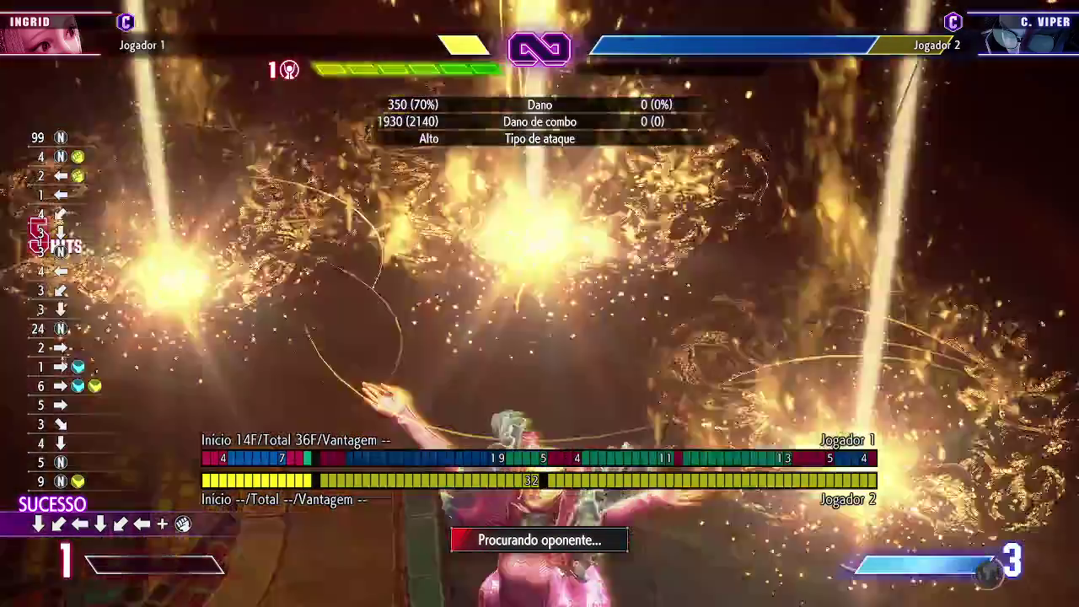
{"action": "key", "text": "i"}
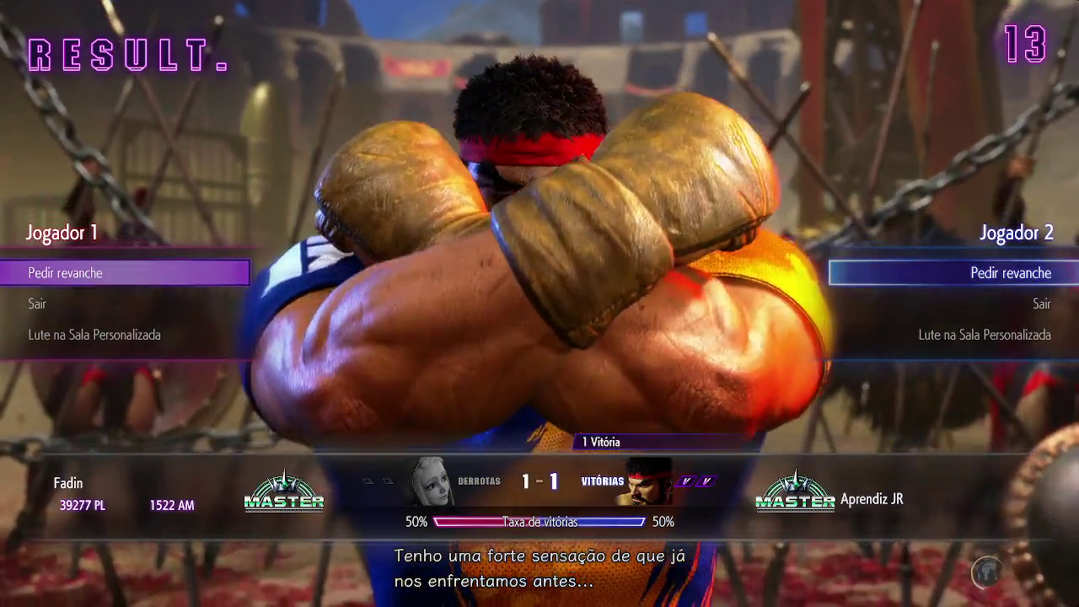
- Confirm 'Pedir revanche' on the RESULT screen to start the rematch against Ryu
{"action": "key", "text": "Return"}
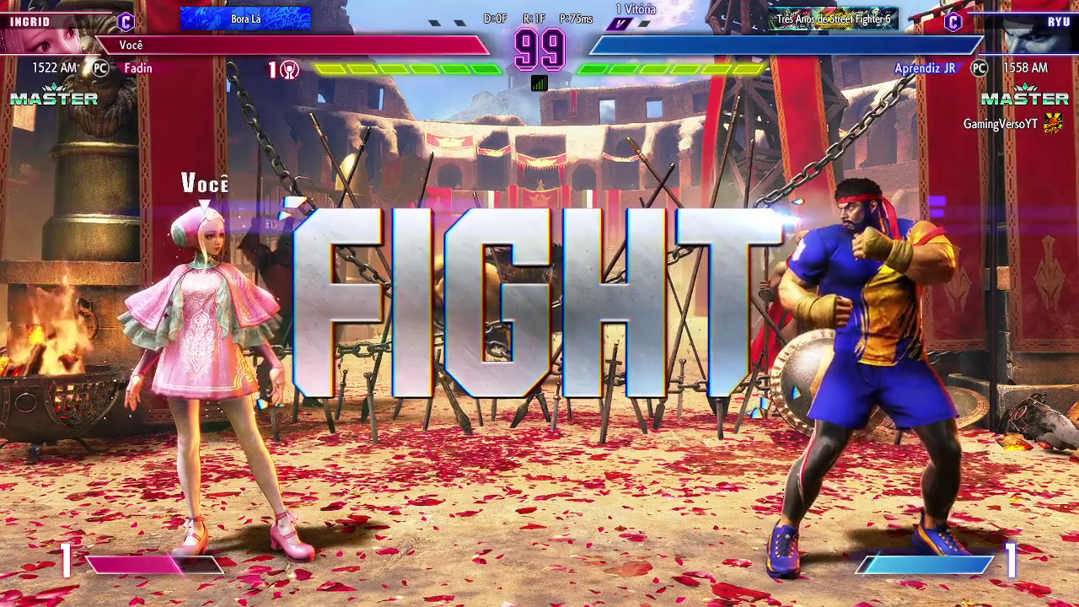
- Jump in on Ryu, wake up with a reversal, follow with the ribbon move, then guard his jump-in
{"action": "key", "text": "w"}
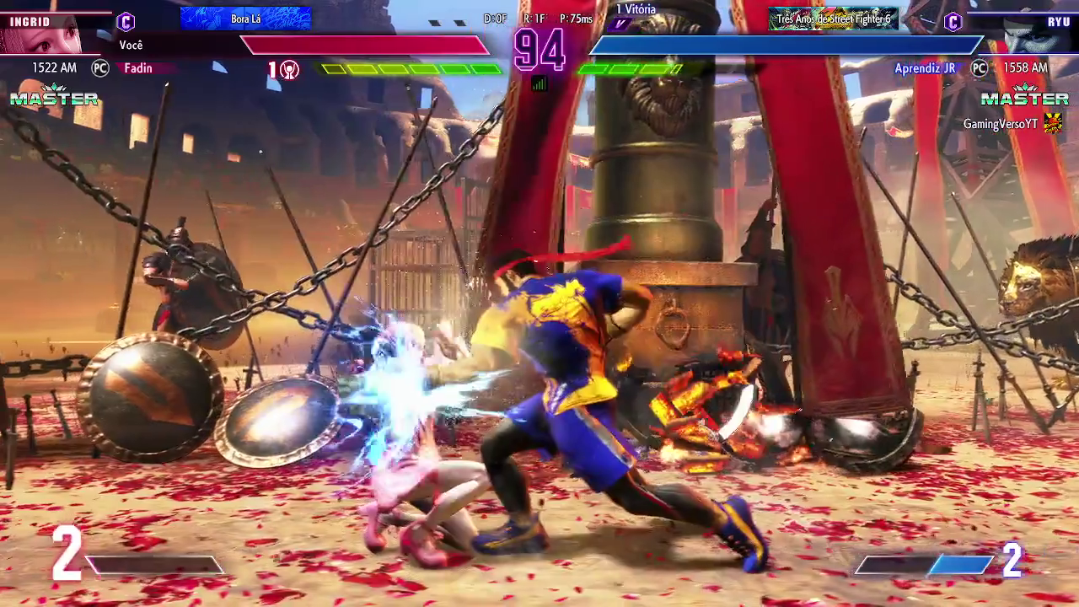
{"action": "key", "text": "u"}
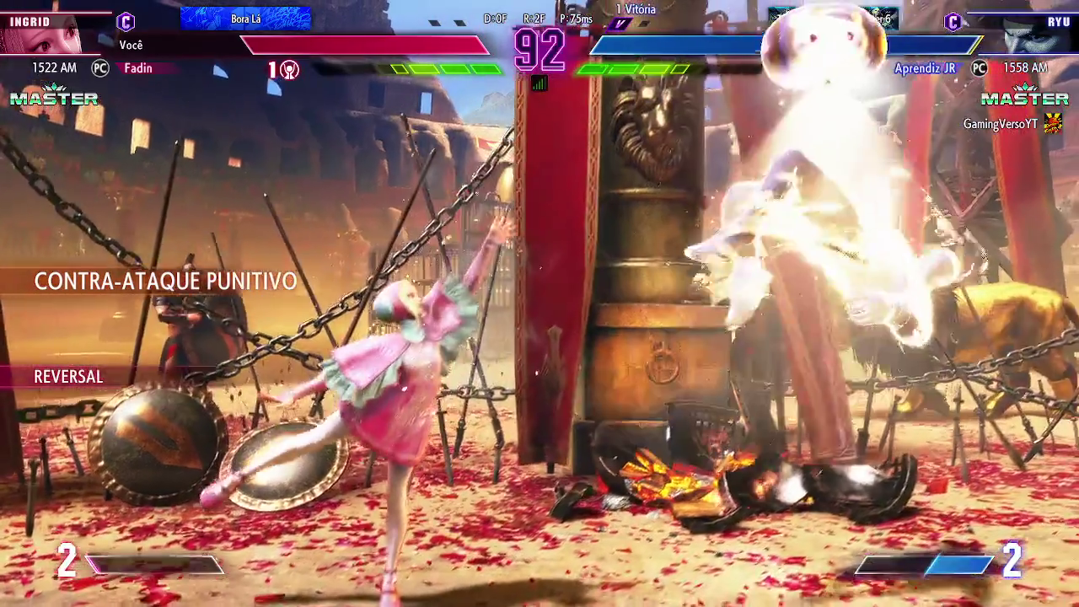
{"action": "key", "text": "u"}
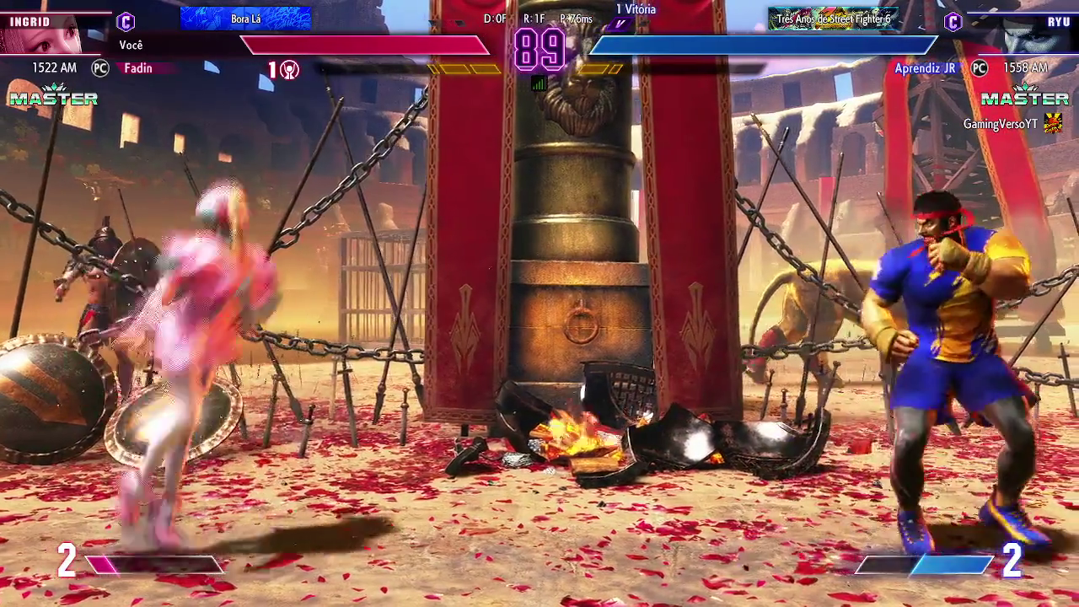
{"action": "key", "text": "u"}
{"action": "key", "text": "s"}
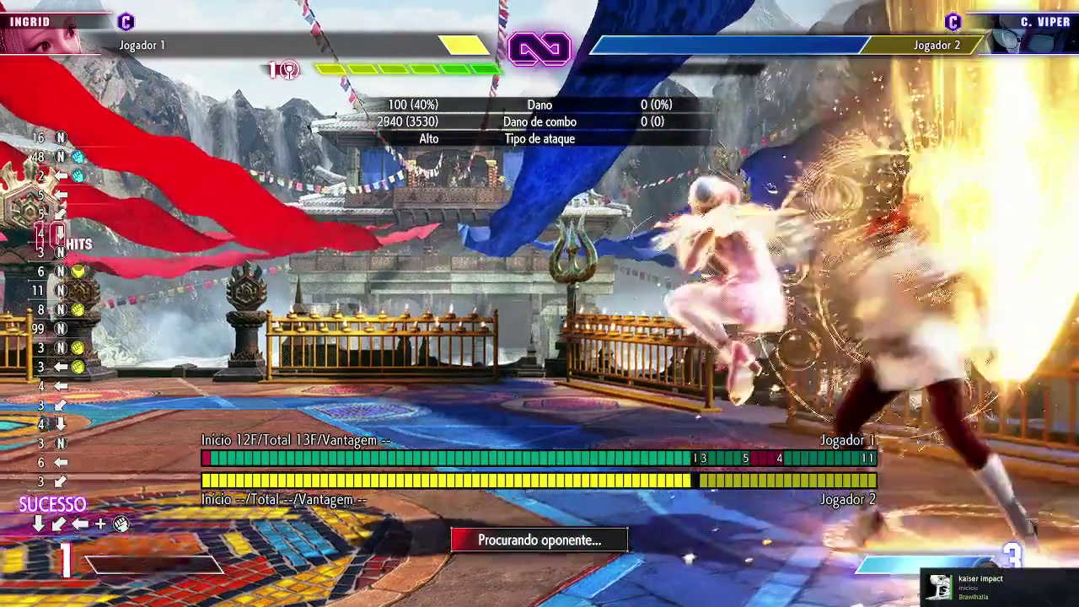
- Jump in to start a combo on C. Viper in Training Mode
{"action": "key", "text": "Up"}
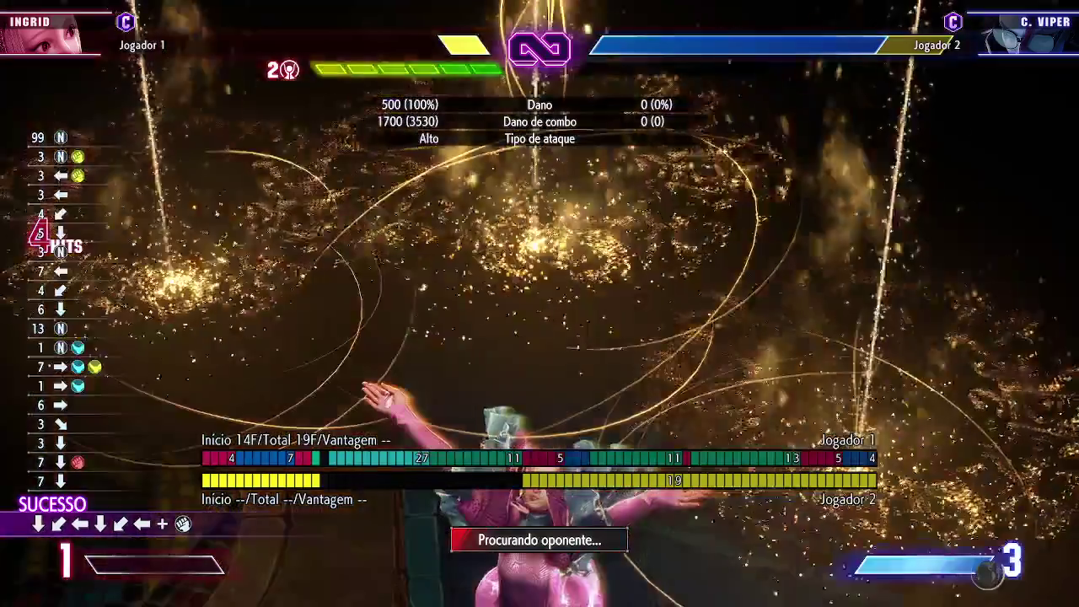
- Hit C. Viper with jumping heavy, crouching heavy and the OD quarter-circle special, then pause training
{"action": "key", "text": "i"}
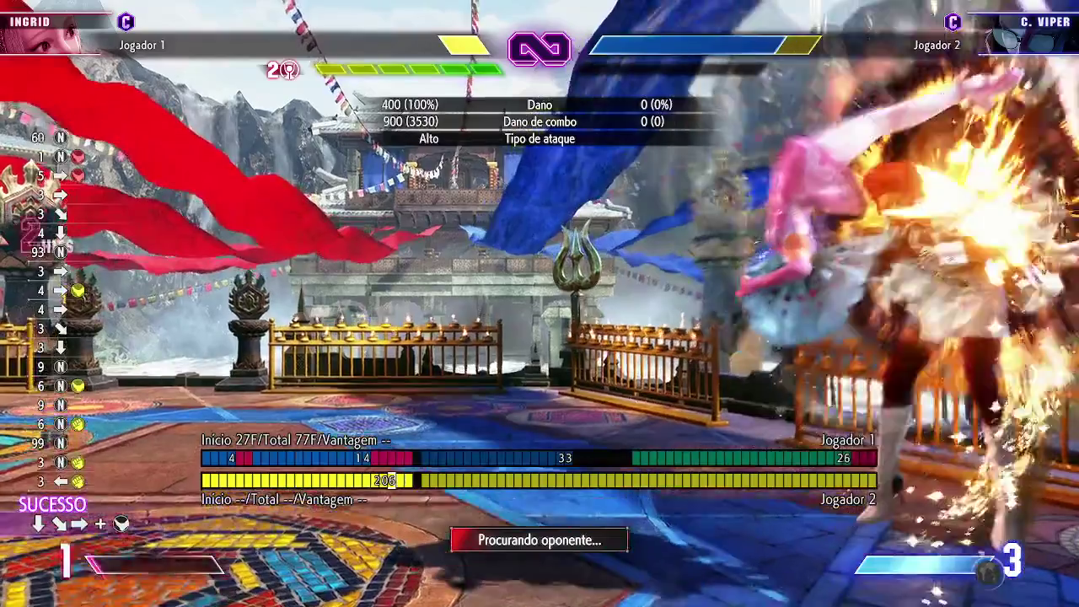
{"action": "key", "text": "w"}
{"action": "key", "text": "Escape"}
{"action": "key", "text": "Escape"}
{"action": "key", "text": "w"}
{"action": "key", "text": "o"}
{"action": "key", "text": "s+o"}
{"action": "key", "text": "s+d"}
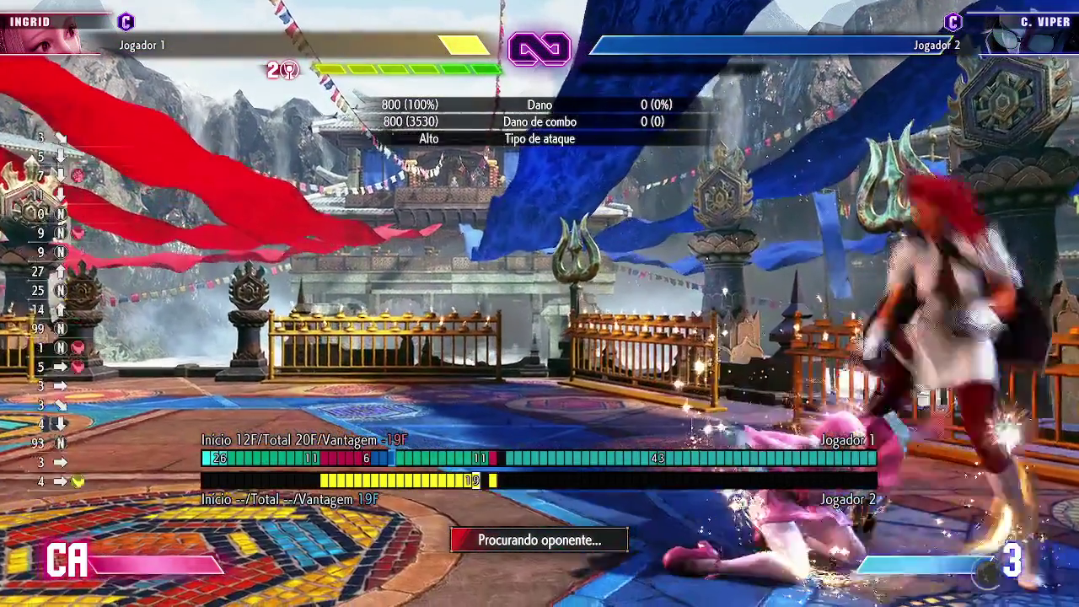
{"action": "key", "text": "d+u+i"}
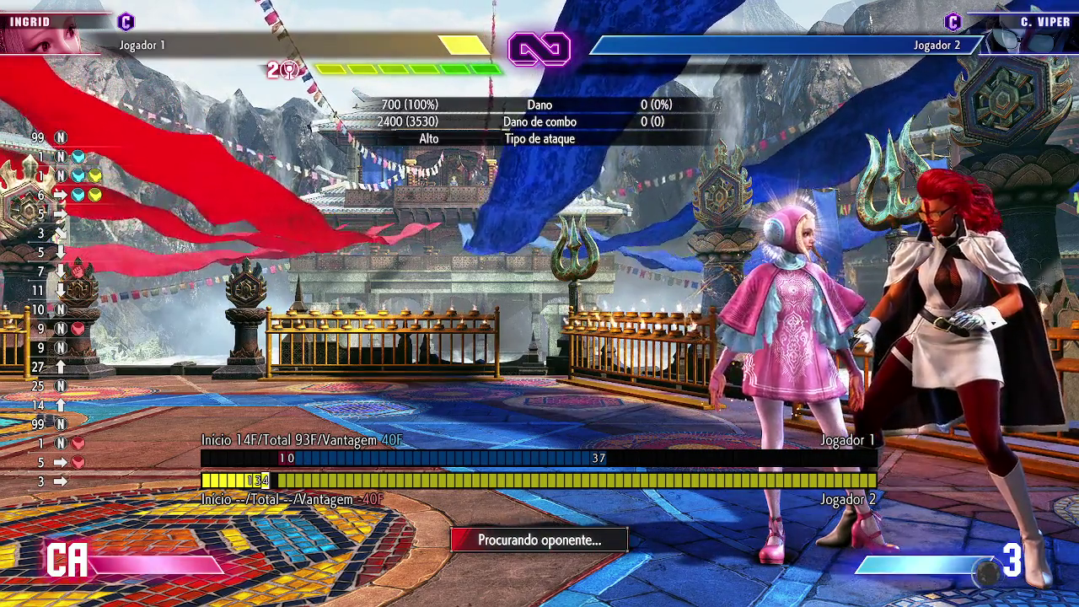
{"action": "key", "text": "Escape"}
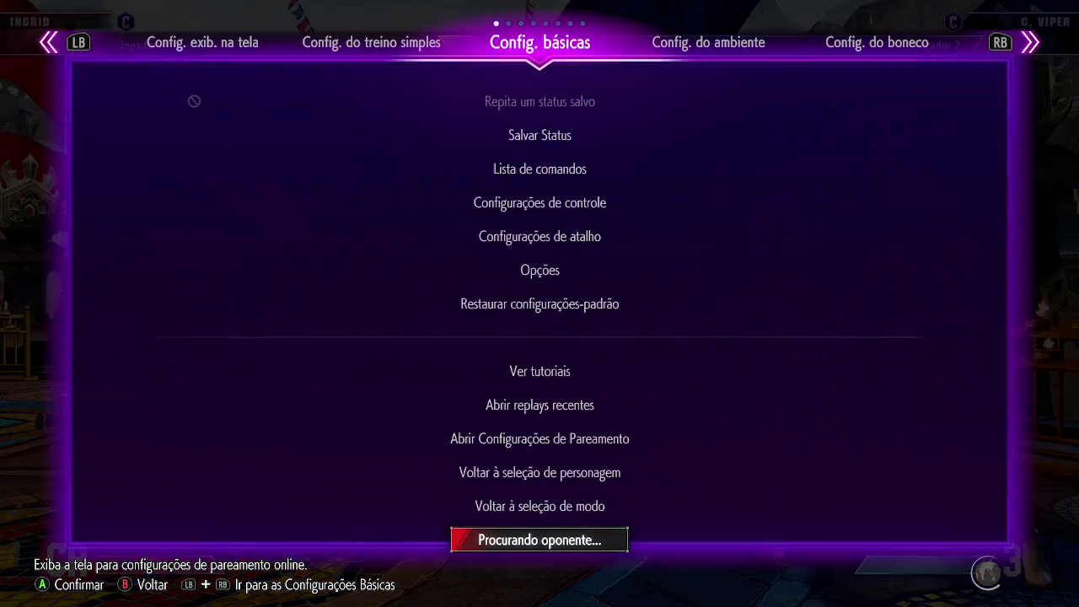
- Open Abrir replays recentes and load the top ranked replay against Ryu
{"action": "key", "text": "Up"}
{"action": "key", "text": "Return"}
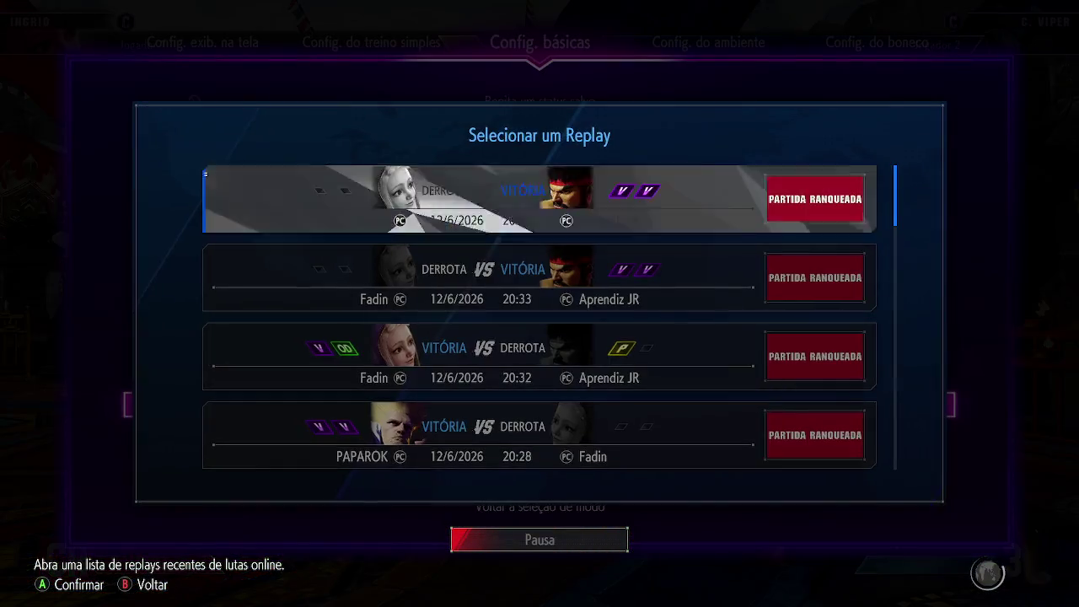
{"action": "key", "text": "Return"}
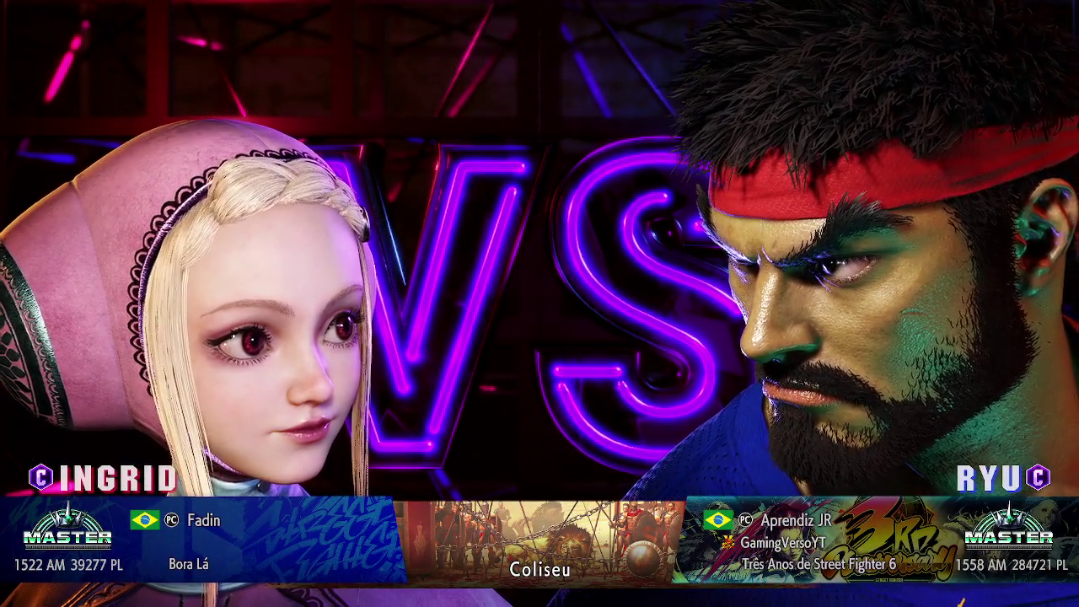
- Watch the replay, then take over Ingrid as Player 1 with Mudar para Controle do Jogador
{"action": "key", "text": "Escape"}
{"action": "key", "text": "Escape"}
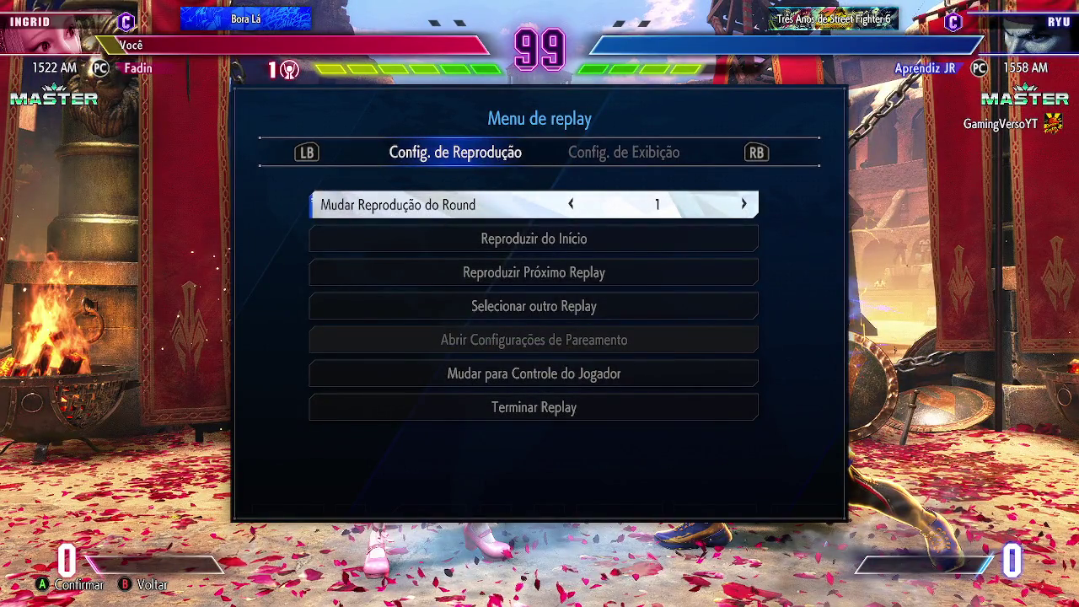
{"action": "key", "text": "Escape"}
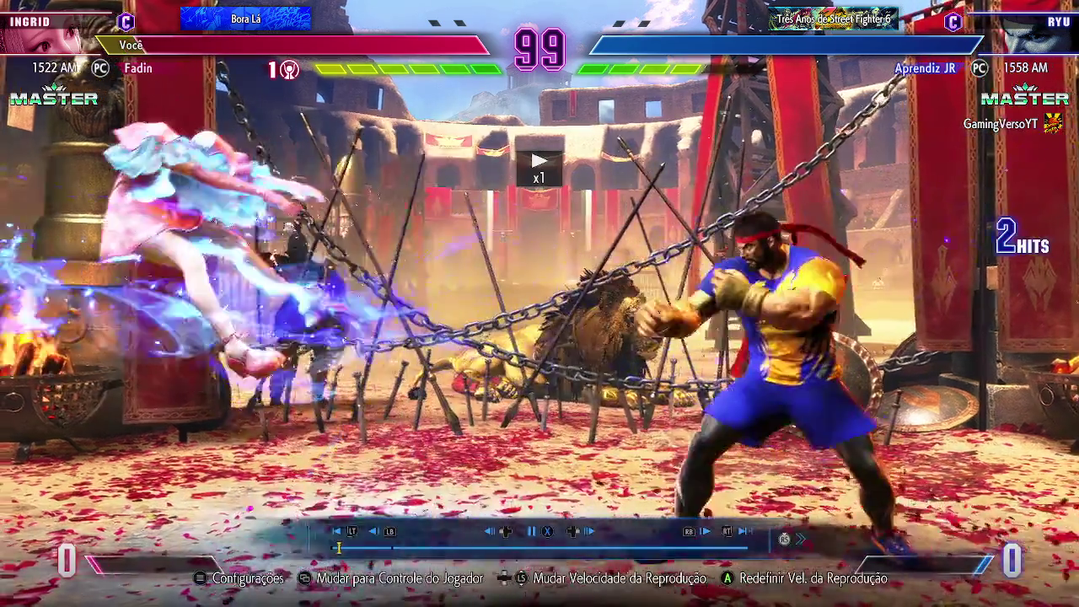
{"action": "key", "text": "Escape"}
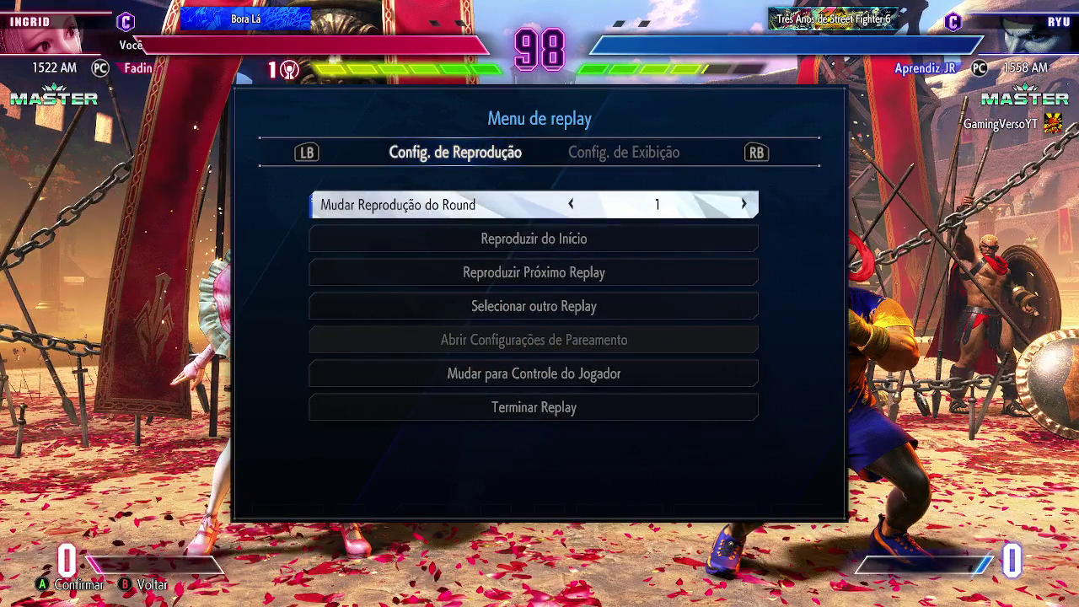
{"action": "key", "text": "Escape"}
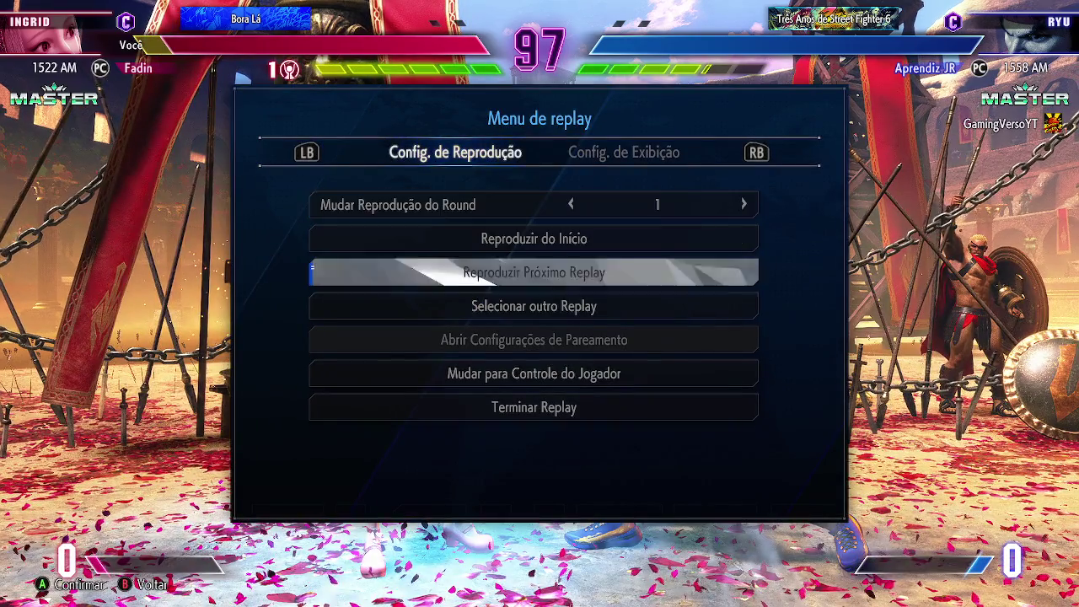
{"action": "key", "text": "Down"}
{"action": "key", "text": "Down"}
{"action": "key", "text": "Return"}
{"action": "key", "text": "Return"}
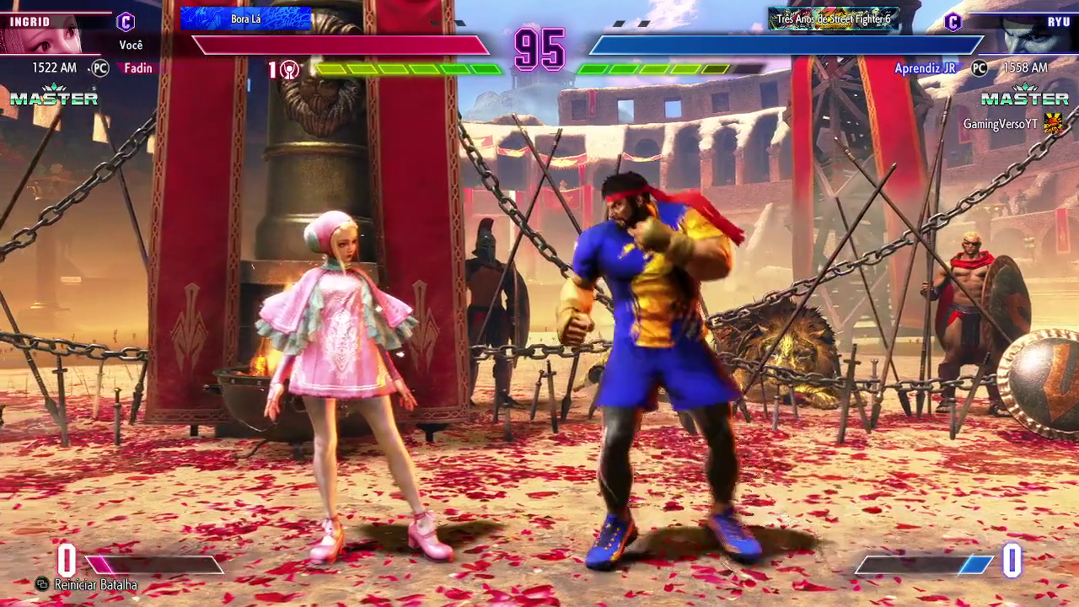
- Reset the replay takeover repeatedly to retry the exchange against Ryu
{"action": "key", "text": "BackSpace"}
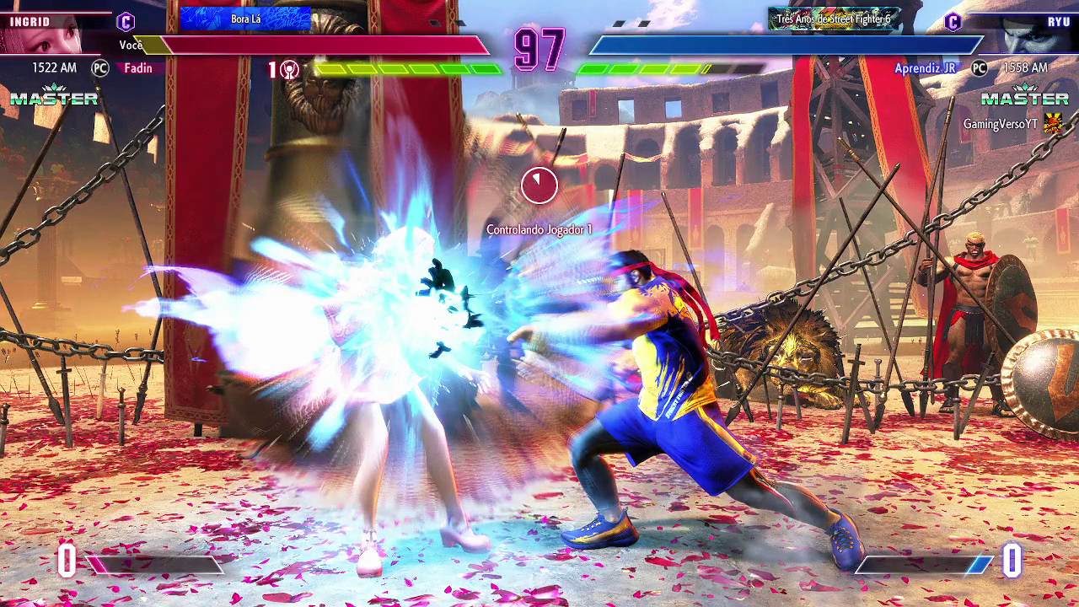
{"action": "key", "text": "BackSpace"}
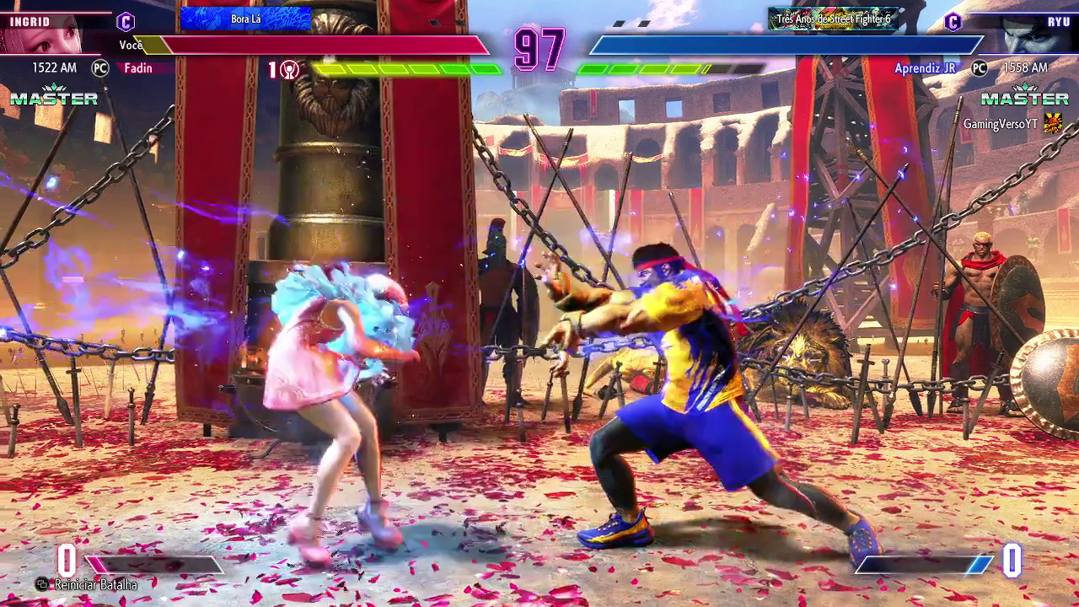
{"action": "key", "text": "BackSpace"}
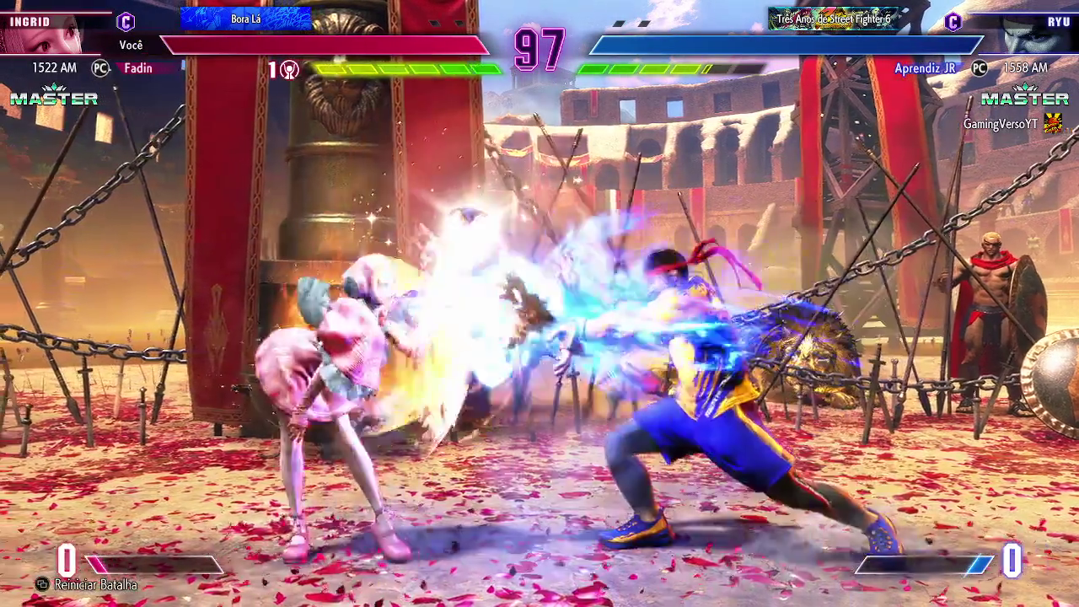
{"action": "key", "text": "BackSpace"}
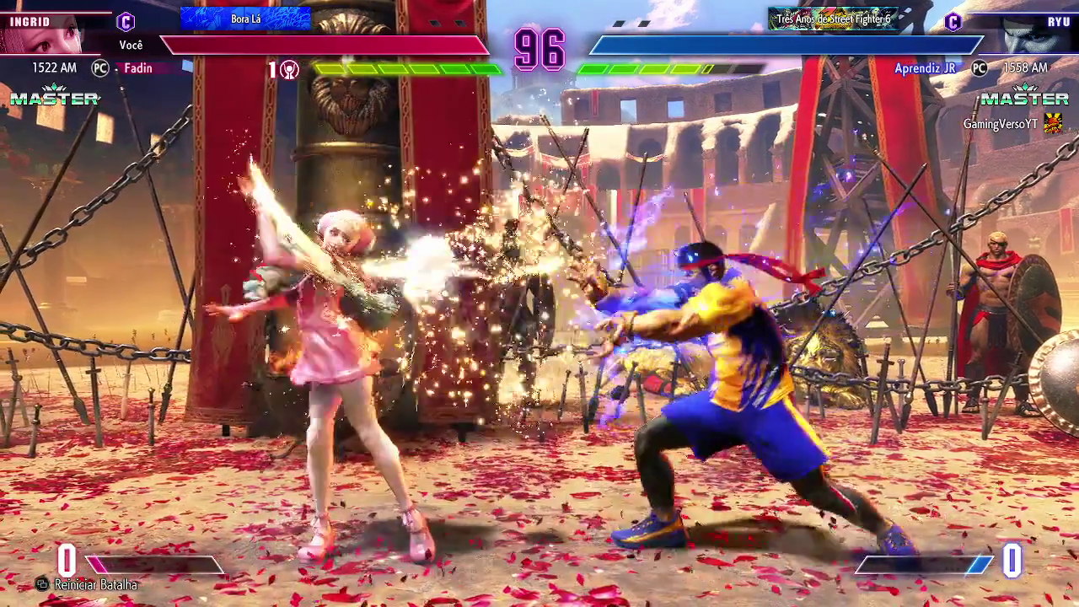
{"action": "key", "text": "BackSpace"}
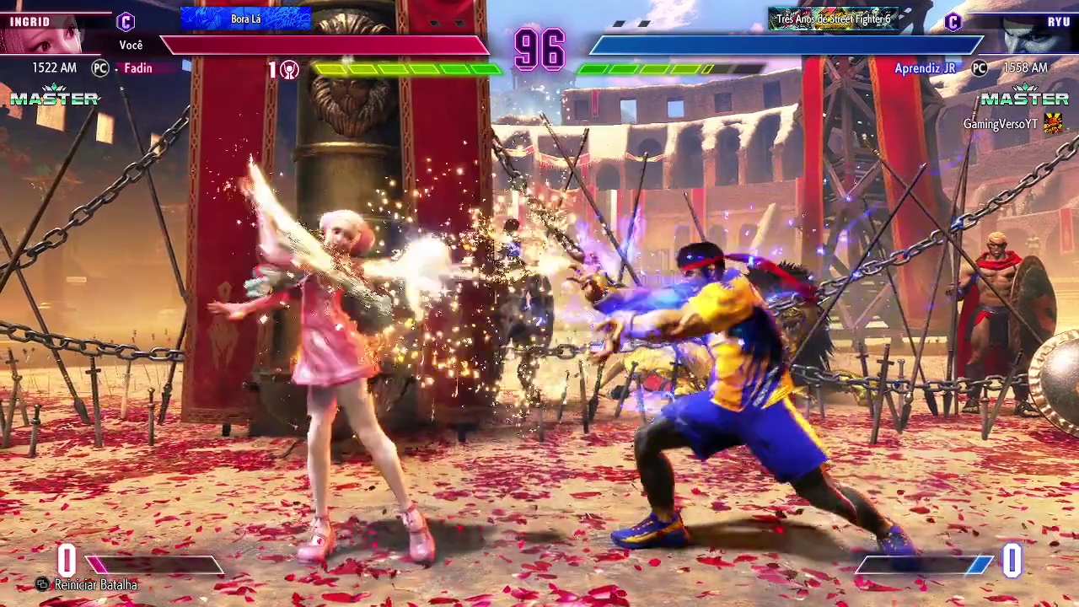
{"action": "key", "text": "BackSpace"}
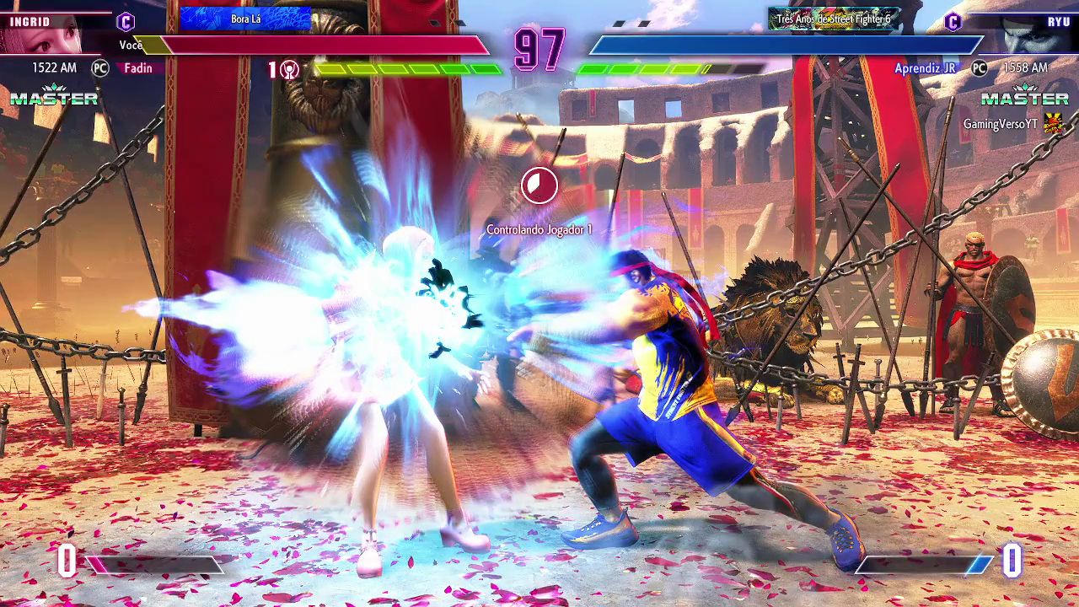
{"action": "key", "text": "BackSpace"}
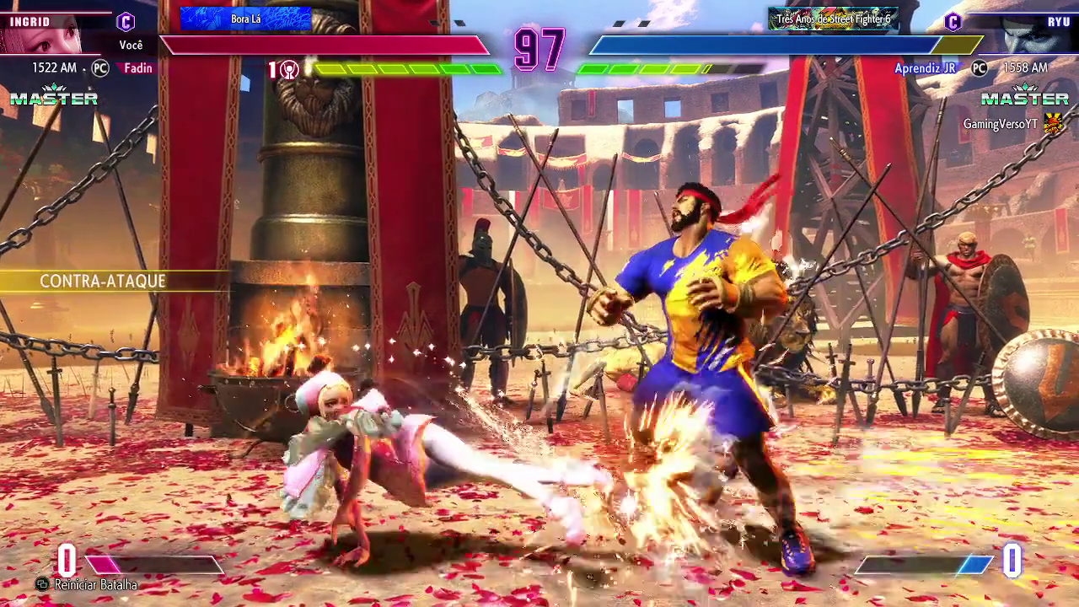
{"action": "key", "text": "BackSpace"}
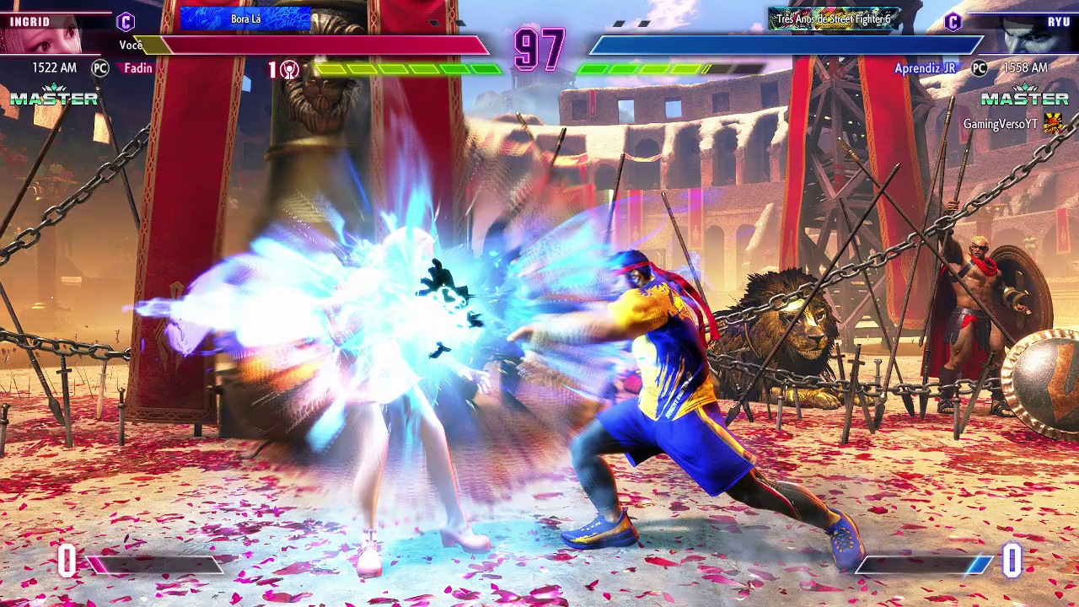
{"action": "key", "text": "BackSpace"}
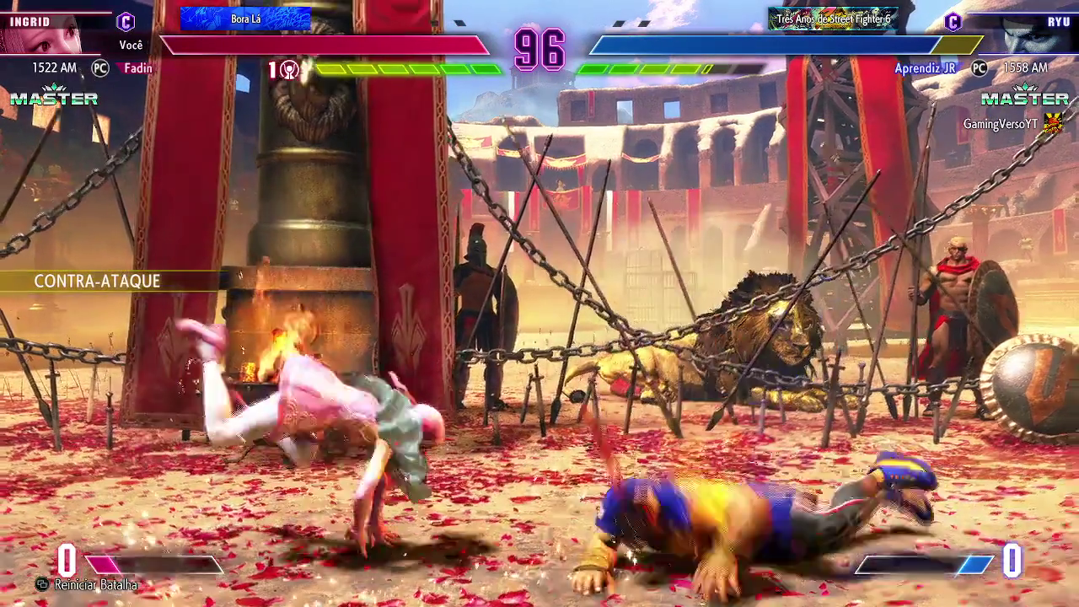
{"action": "key", "text": "BackSpace"}
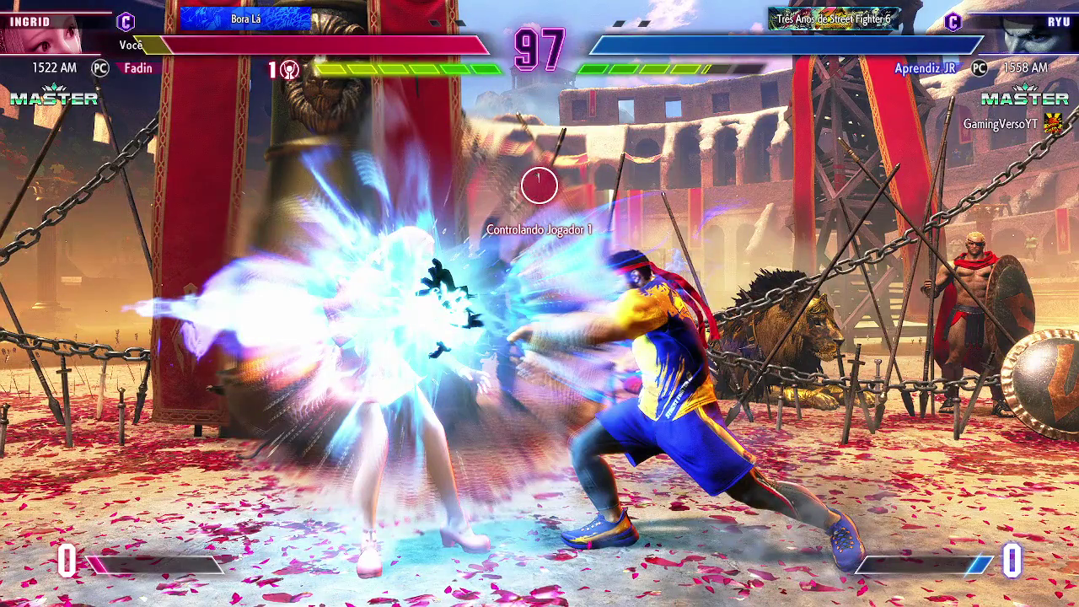
{"action": "key", "text": "BackSpace"}
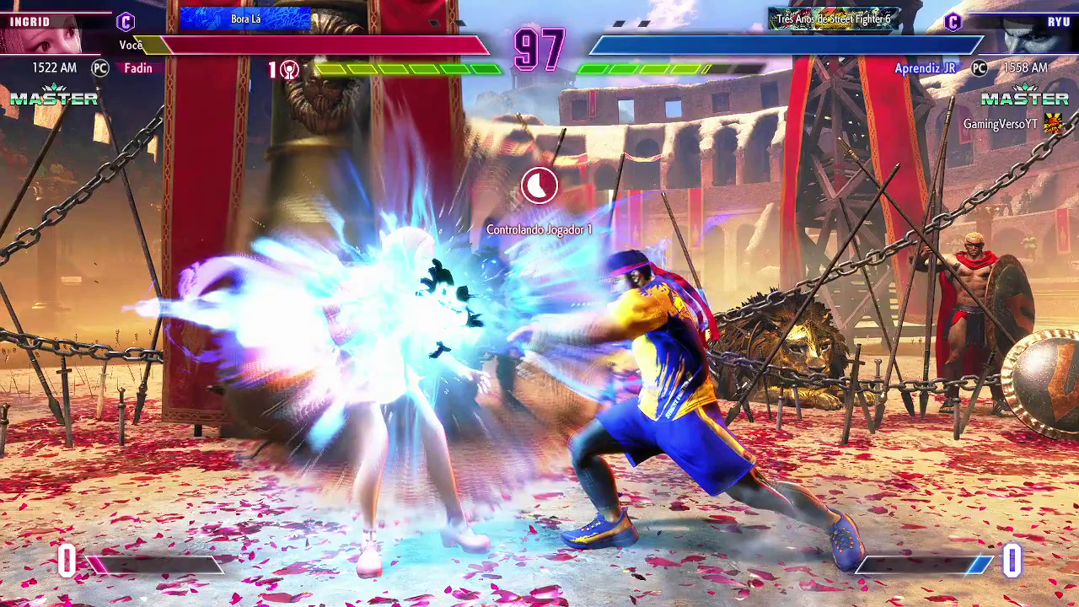
{"action": "key", "text": "BackSpace"}
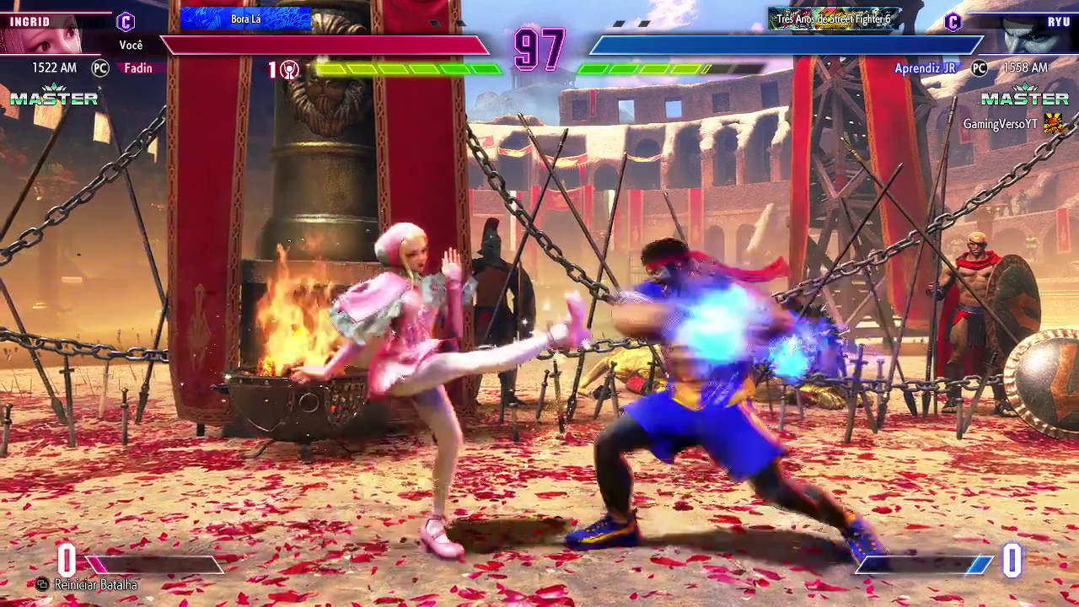
{"action": "key", "text": "BackSpace"}
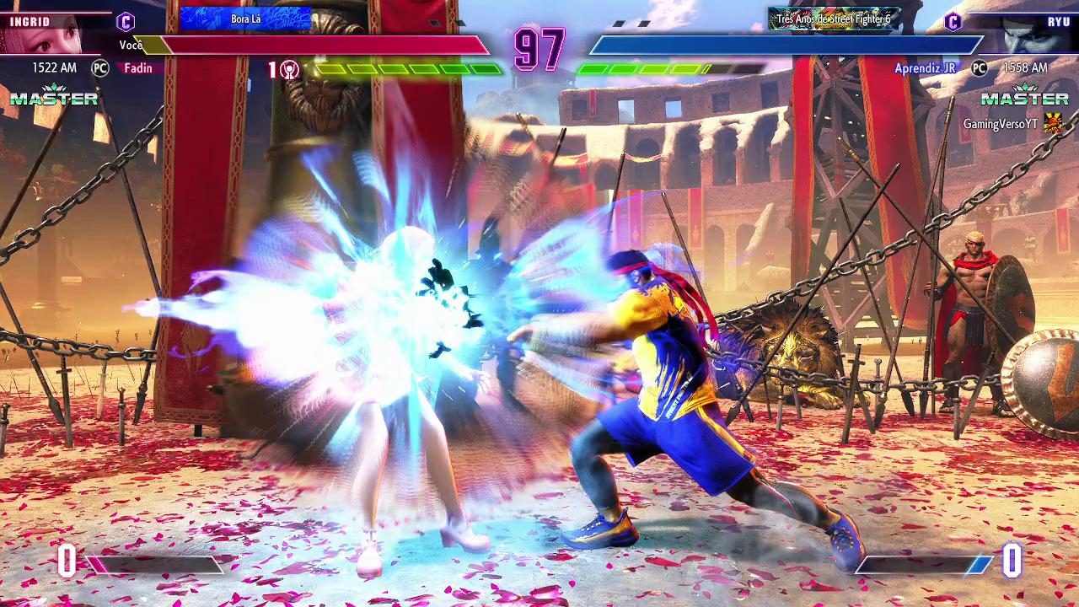
- Land Ingrid's reversal as a Punish Counter that knocks Ryu down, resetting between attempts
{"action": "key", "text": "o"}
{"action": "key", "text": "BackSpace"}
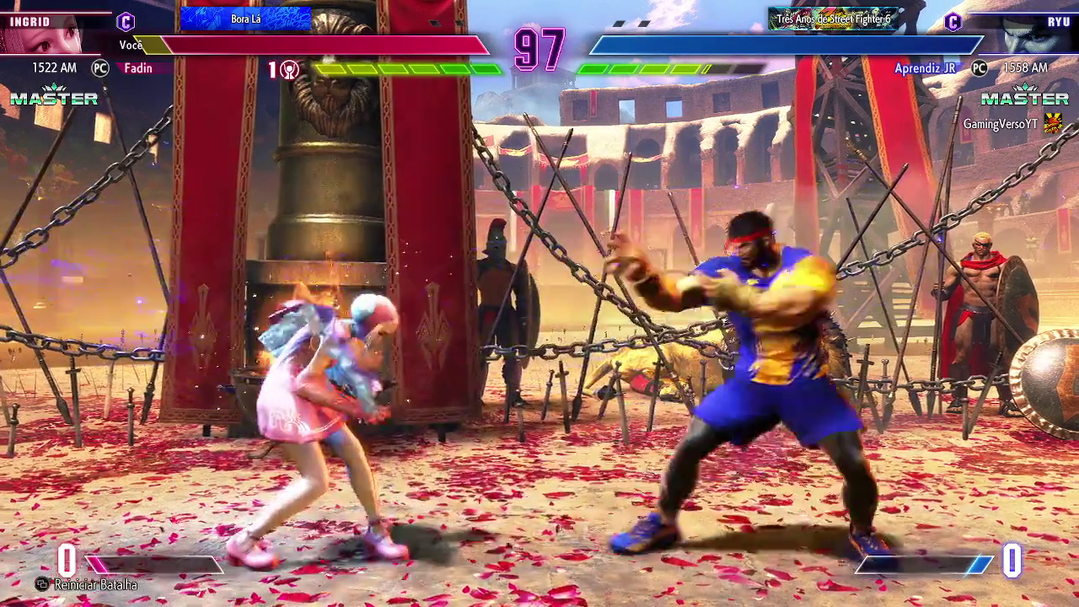
{"action": "key", "text": "BackSpace"}
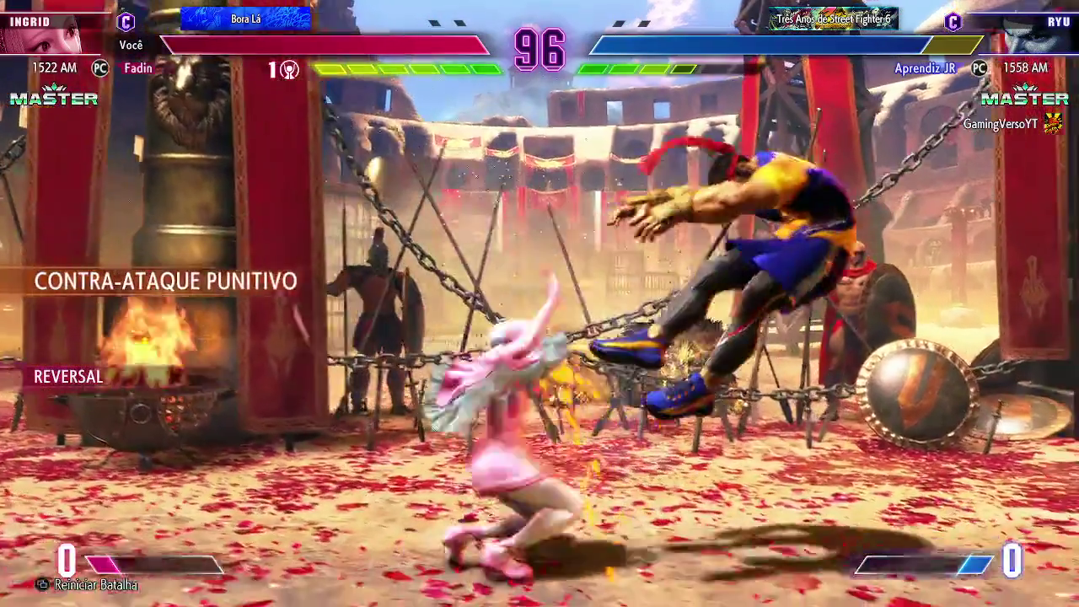
{"action": "key", "text": "BackSpace"}
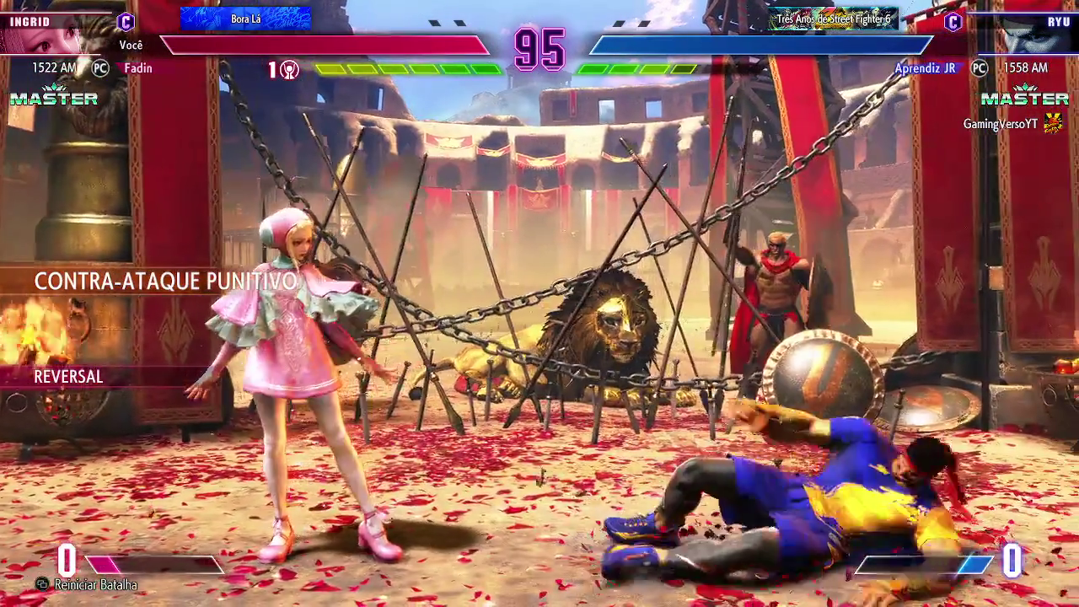
{"action": "key", "text": "BackSpace"}
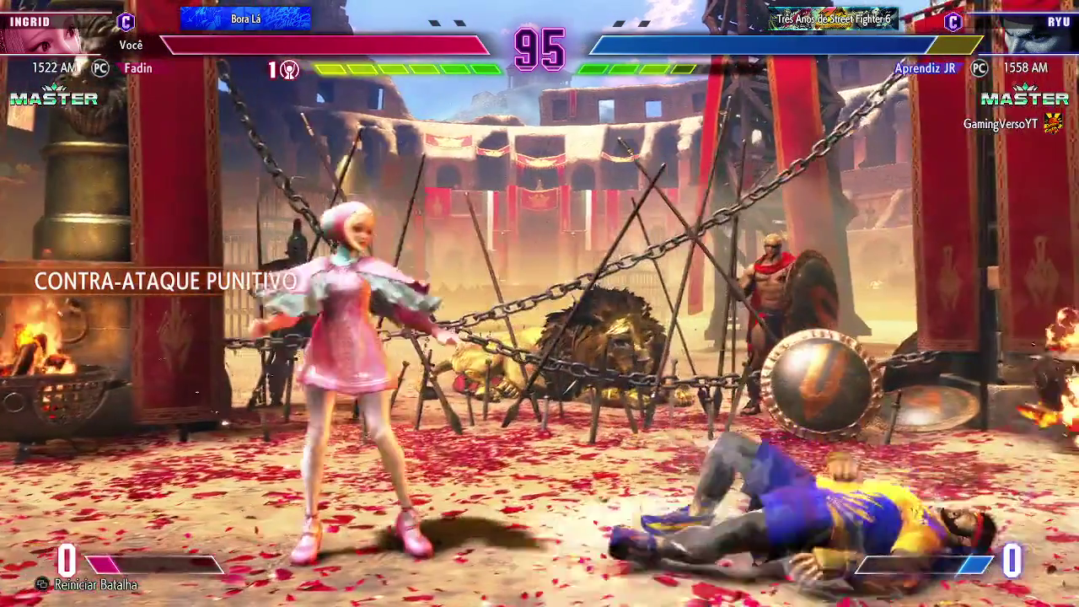
{"action": "key", "text": "BackSpace"}
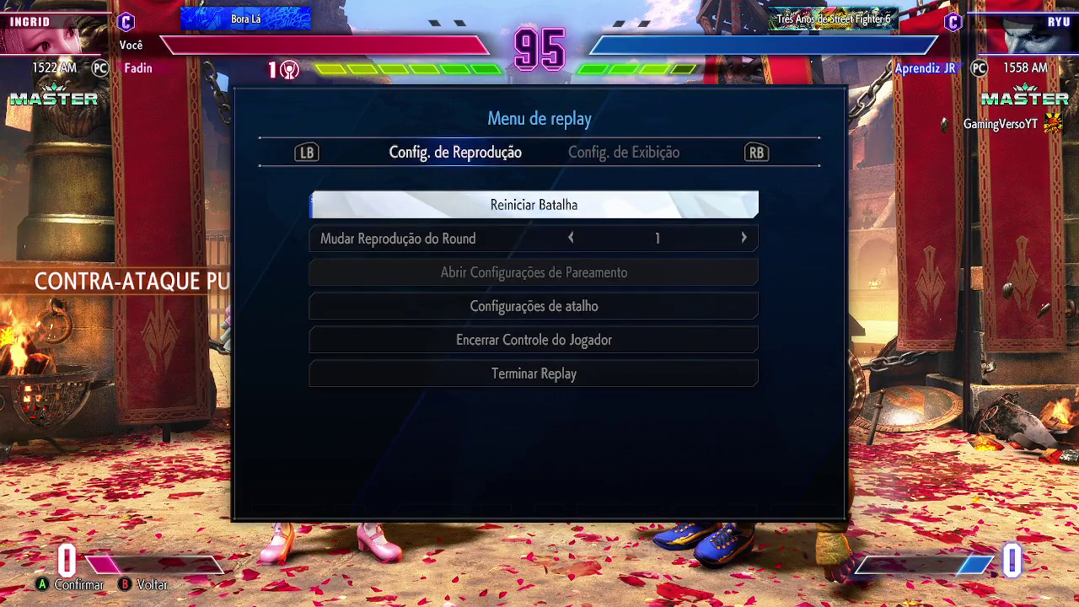
- Resume playback briefly, then choose Terminar Replay in the Menu de replay and confirm
{"action": "key", "text": "Escape"}
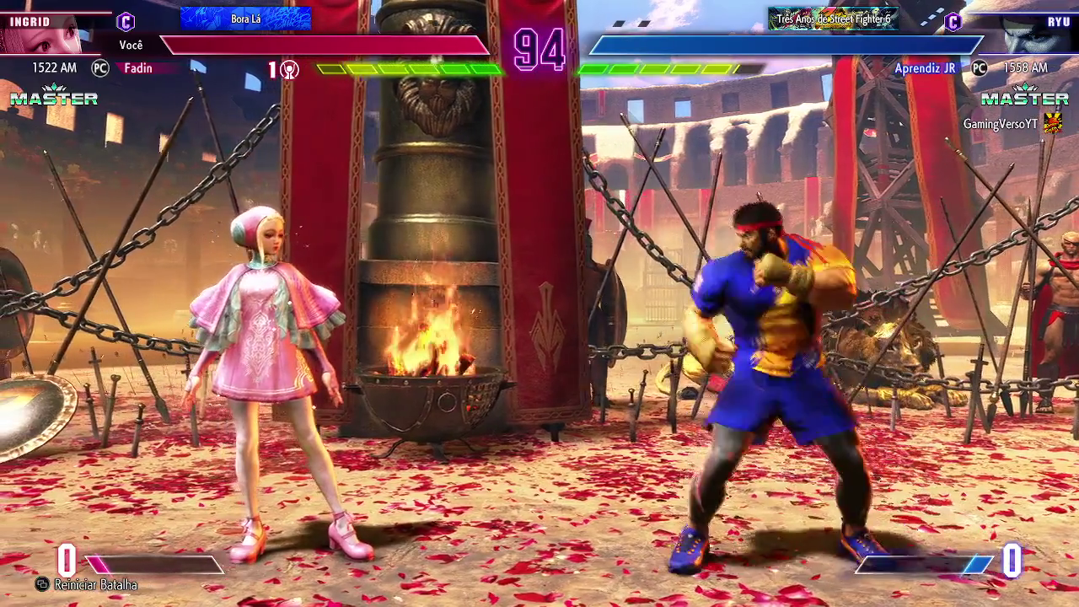
{"action": "key", "text": "Escape"}
{"action": "key", "text": "Up"}
{"action": "key", "text": "Up"}
{"action": "key", "text": "Down"}
{"action": "key", "text": "Return"}
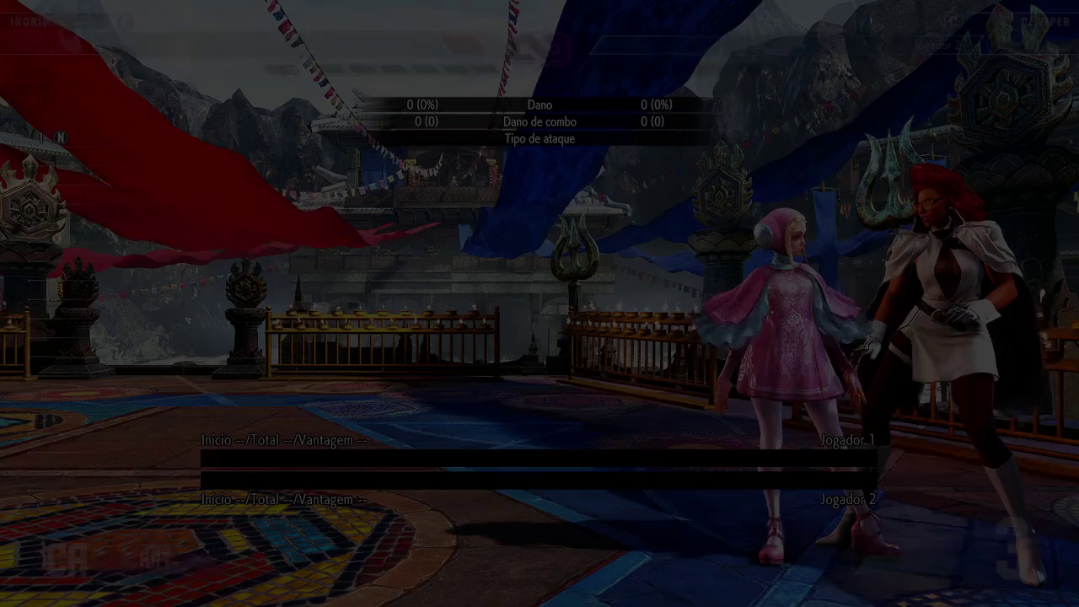
- Leave training via Voltar à seleção de modo and enter the Fighting Ground game modes
{"action": "key", "text": "Escape"}
{"action": "key", "text": "Down"}
{"action": "key", "text": "Down"}
{"action": "key", "text": "Return"}
{"action": "key", "text": "Escape"}
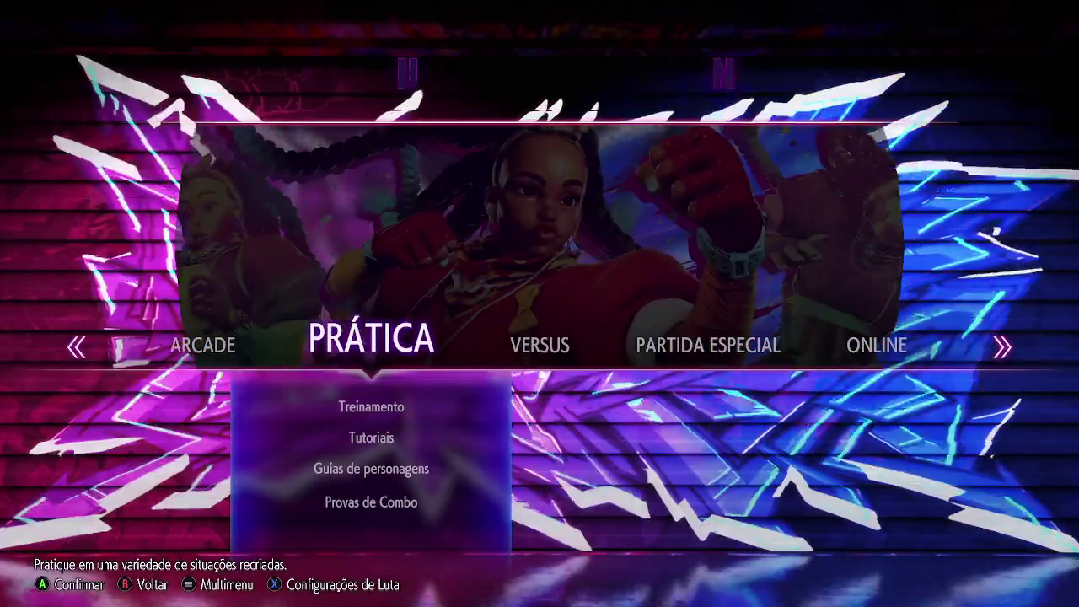
{"action": "key", "text": "Return"}
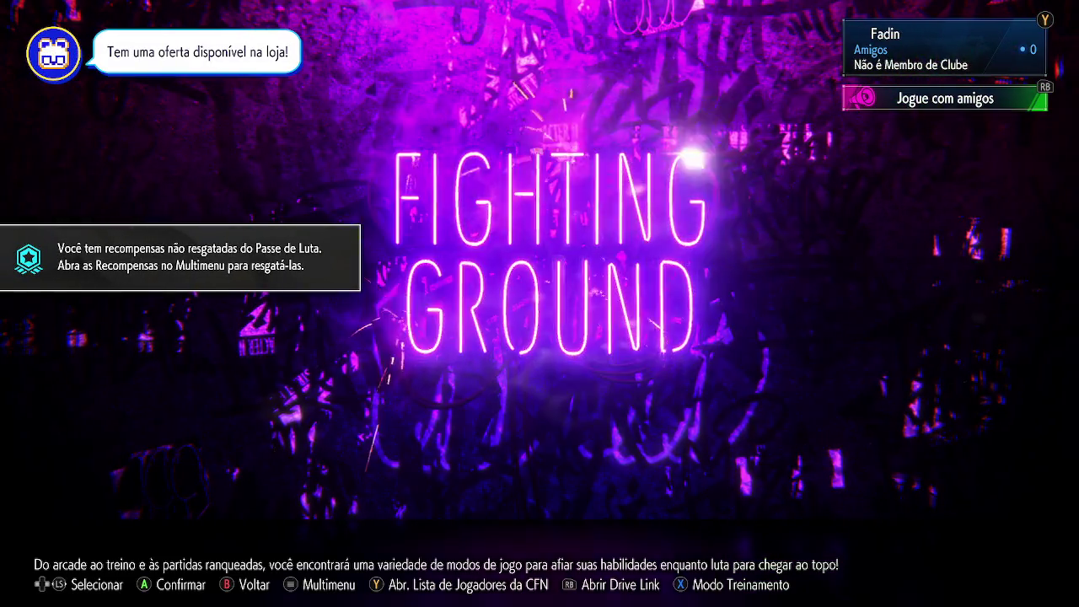
{"action": "key", "text": "Return"}
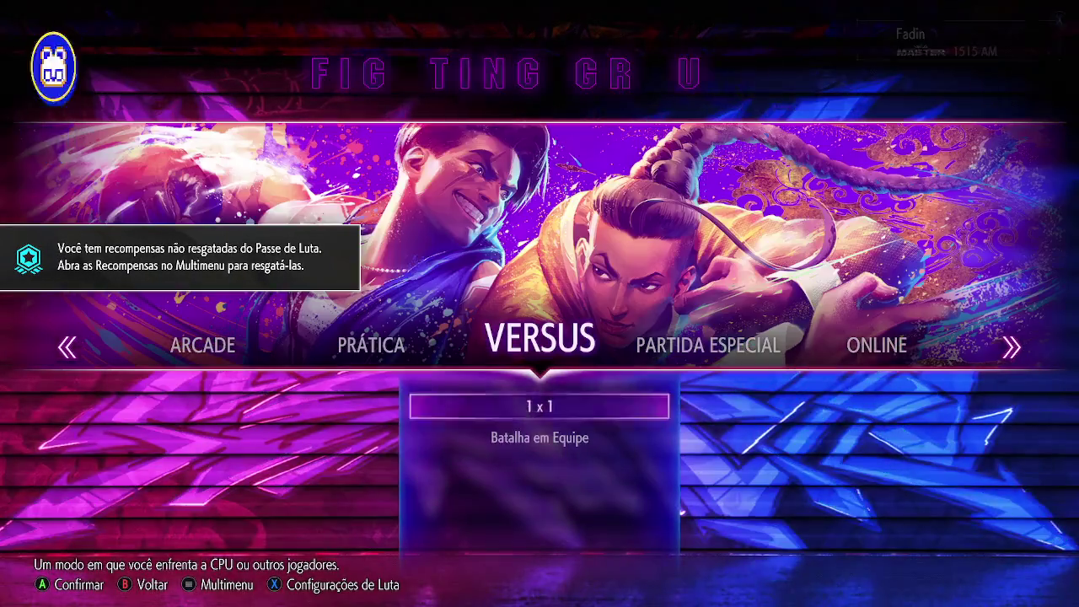
- Choose Prática › Treinamento, confirm Jogador 1 vs CPU, the stage, and Ingrid with her costume
{"action": "key", "text": "Left"}
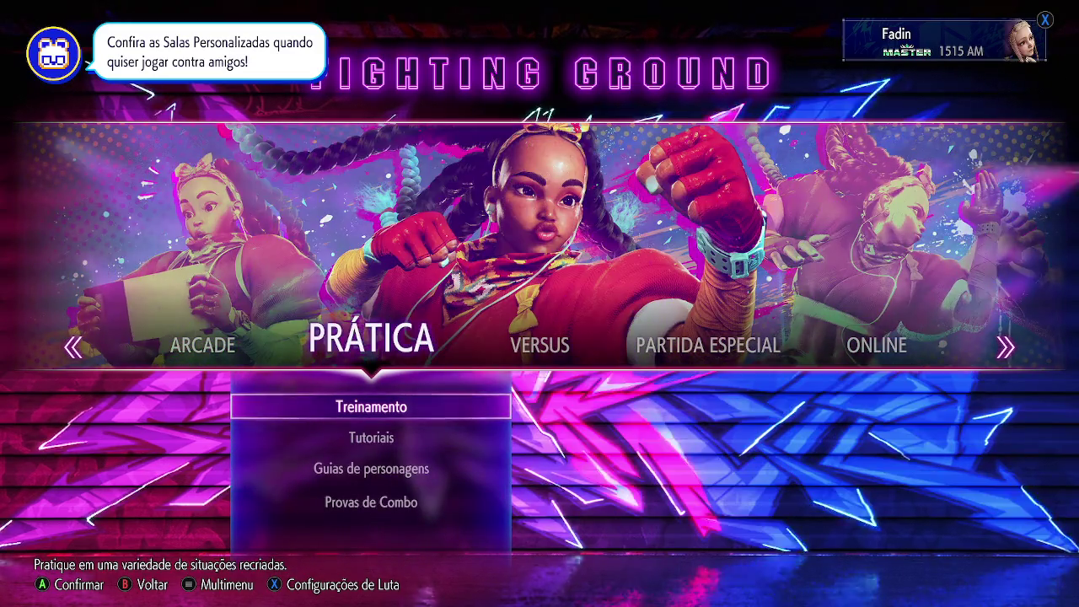
{"action": "key", "text": "Return"}
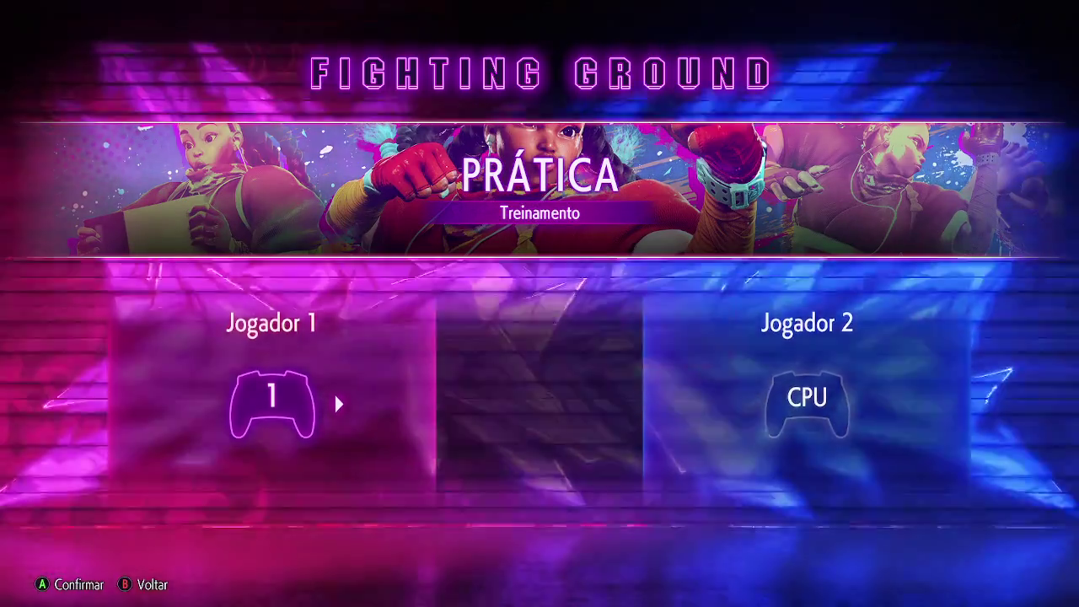
{"action": "key", "text": "Return"}
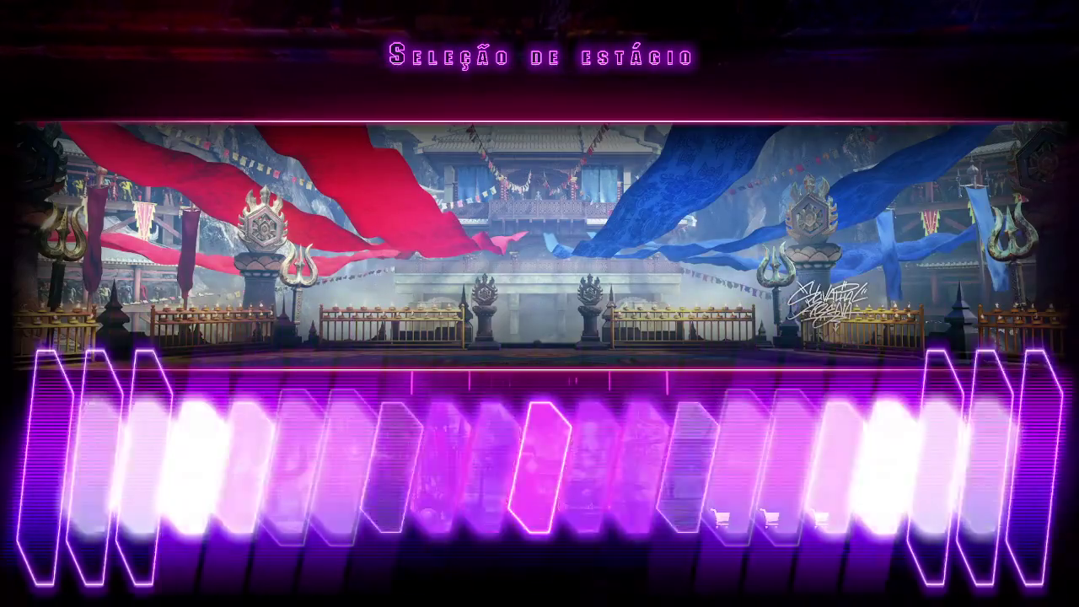
{"action": "key", "text": "Return"}
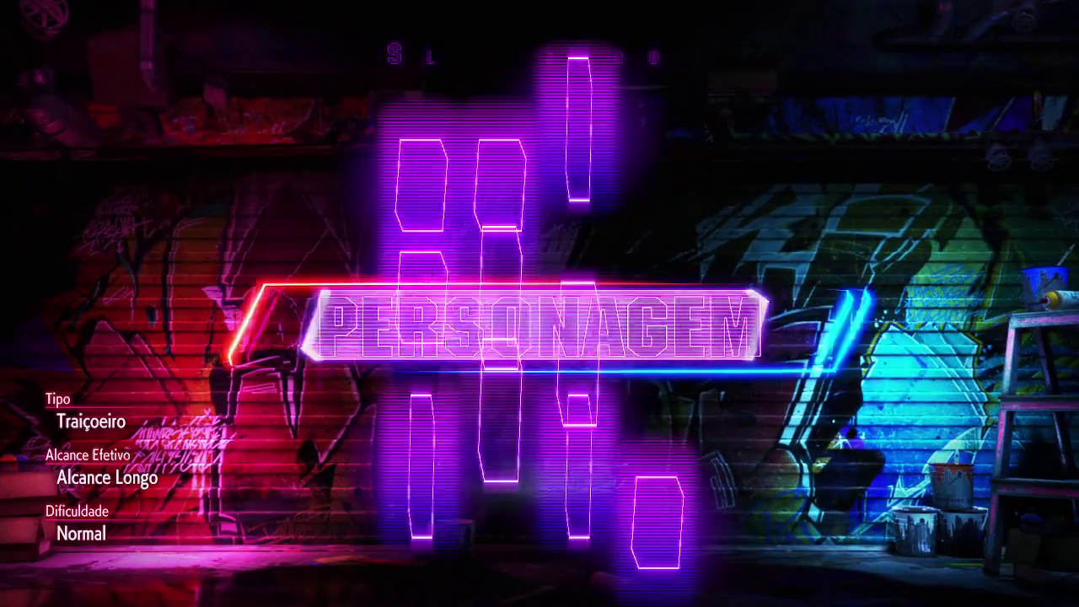
{"action": "key", "text": "Return"}
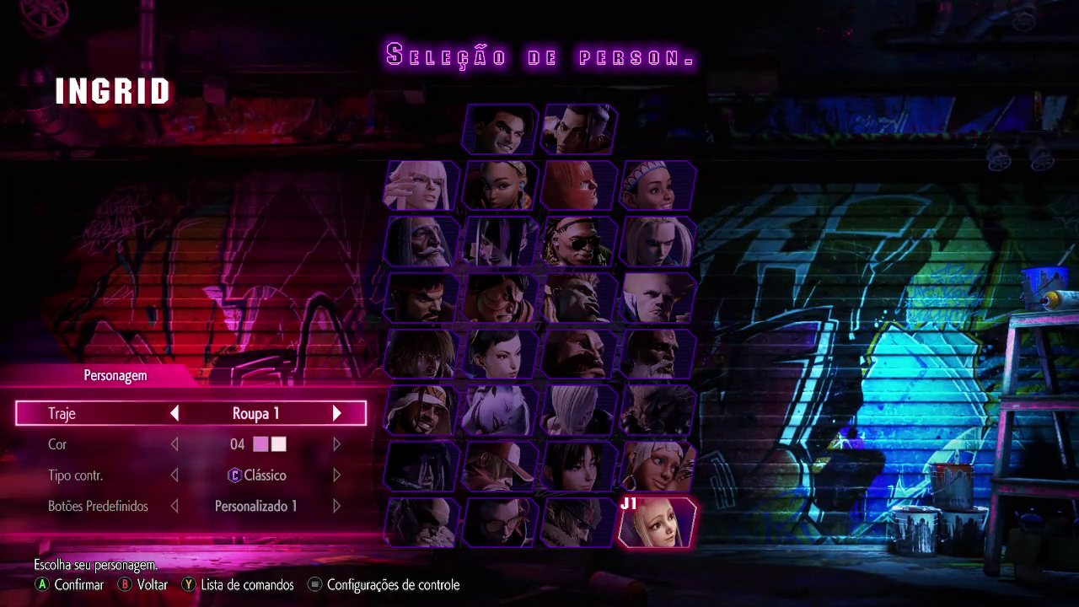
{"action": "key", "text": "Return"}
{"action": "key", "text": "Return"}
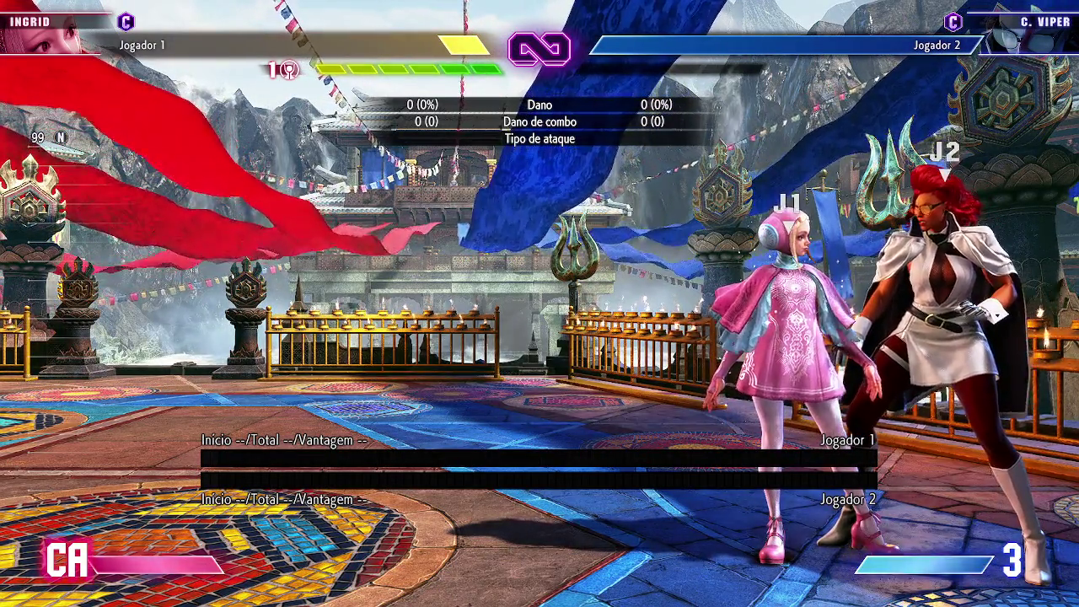
- Practice Ingrid's normal attacks and a two-hit string on C. Viper
{"action": "key", "text": "a"}
{"action": "key", "text": "u"}
{"action": "key", "text": "j"}
{"action": "key", "text": "u"}
{"action": "key", "text": "j"}
{"action": "key", "text": "u"}
{"action": "key", "text": "j"}
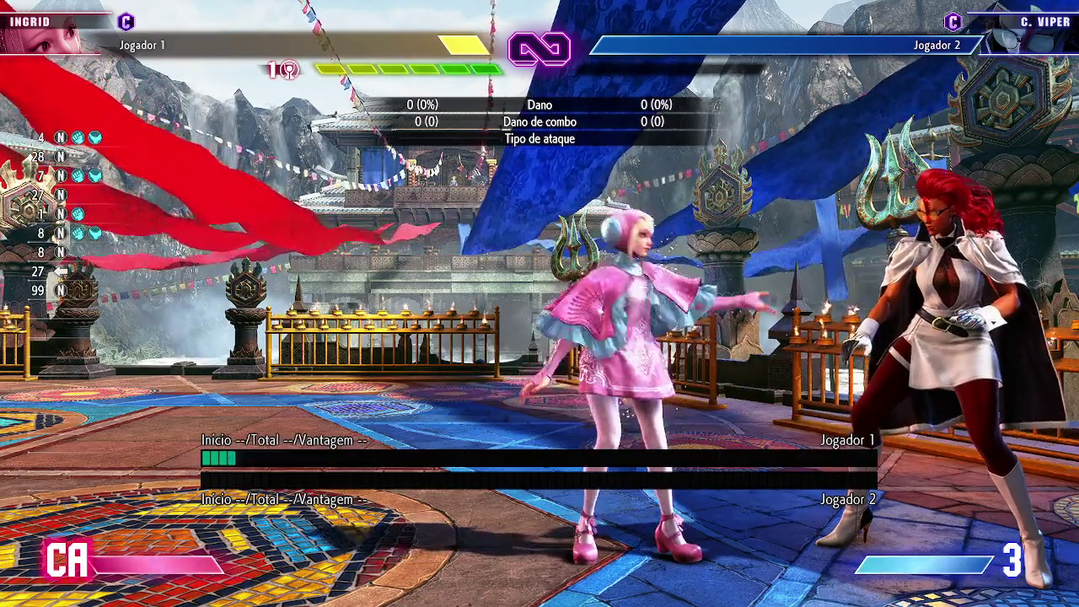
{"action": "key", "text": "u"}
{"action": "key", "text": "i"}
{"action": "key", "text": "k"}
{"action": "key", "text": "l"}
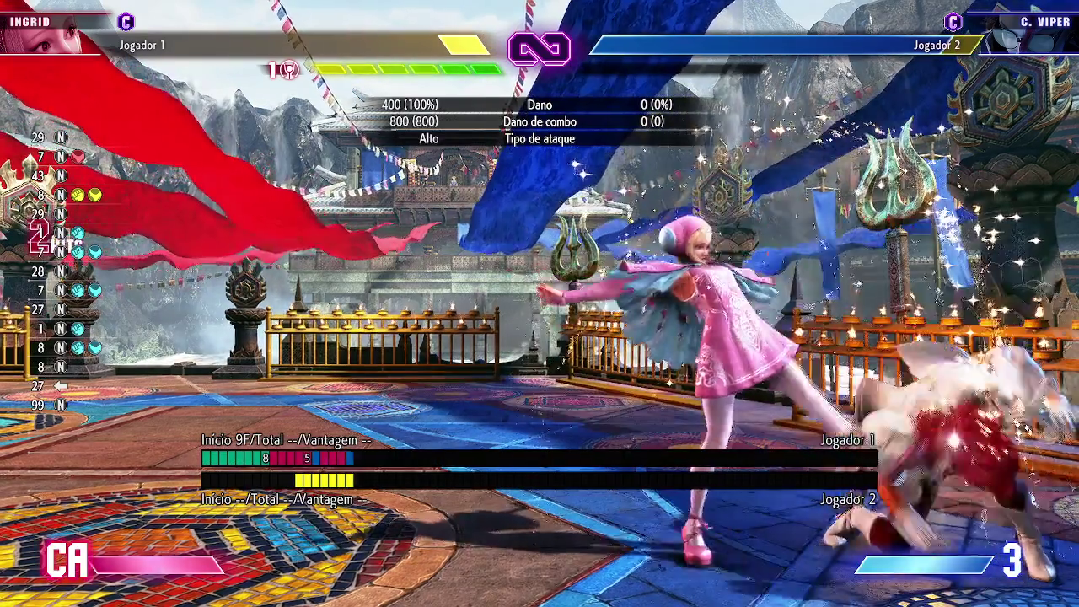
- Perform a Drive Parry and a Drive Impact on C. Viper, then back-dash away
{"action": "key", "text": "i"}
{"action": "key", "text": "k"}
{"action": "key", "text": "o"}
{"action": "key", "text": "l"}
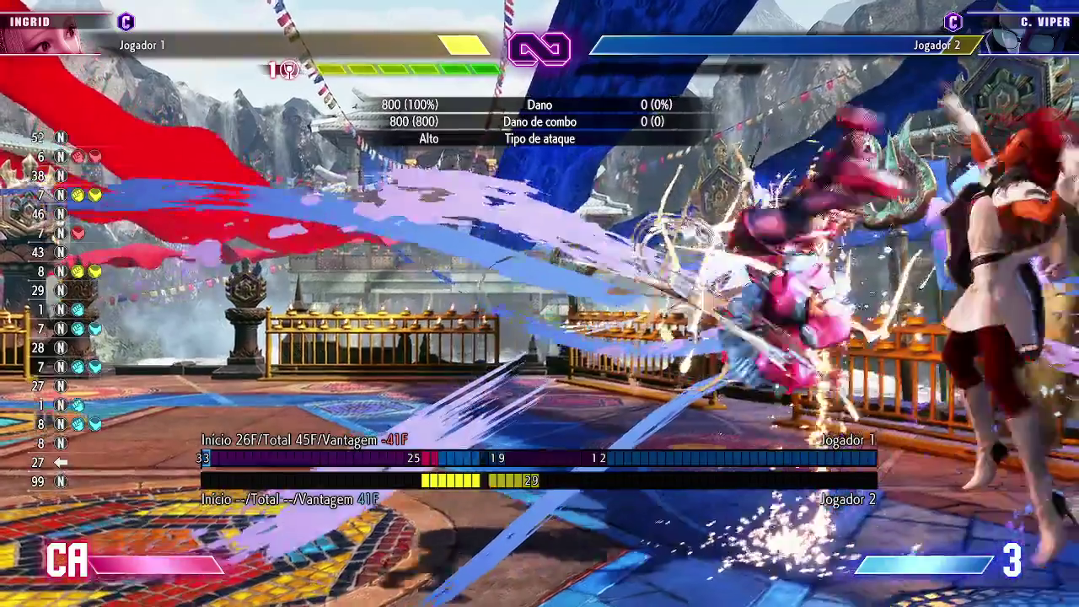
{"action": "key", "text": "a"}
{"action": "key", "text": "a"}
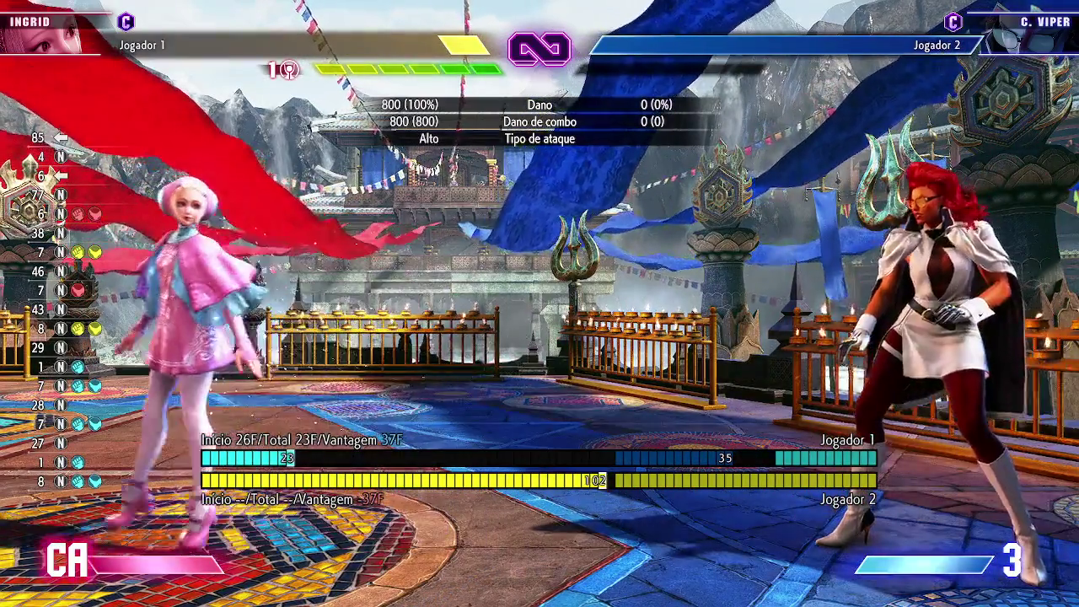
- Set Part. ranqueadas to Lig. in the fight config and resume training
{"action": "key", "text": "Escape"}
{"action": "key", "text": "Return"}
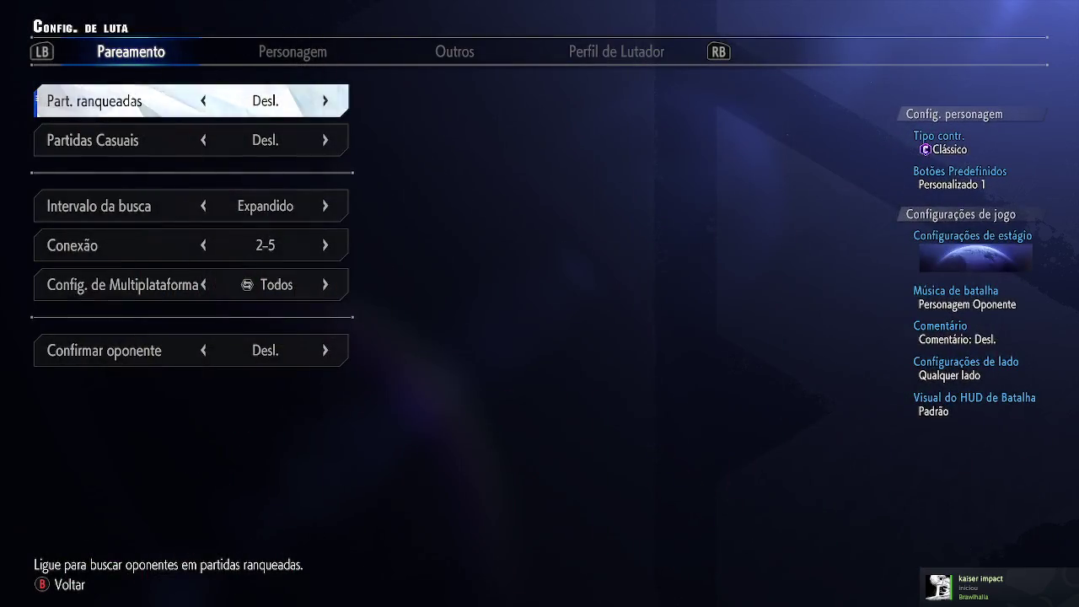
{"action": "key", "text": "Right"}
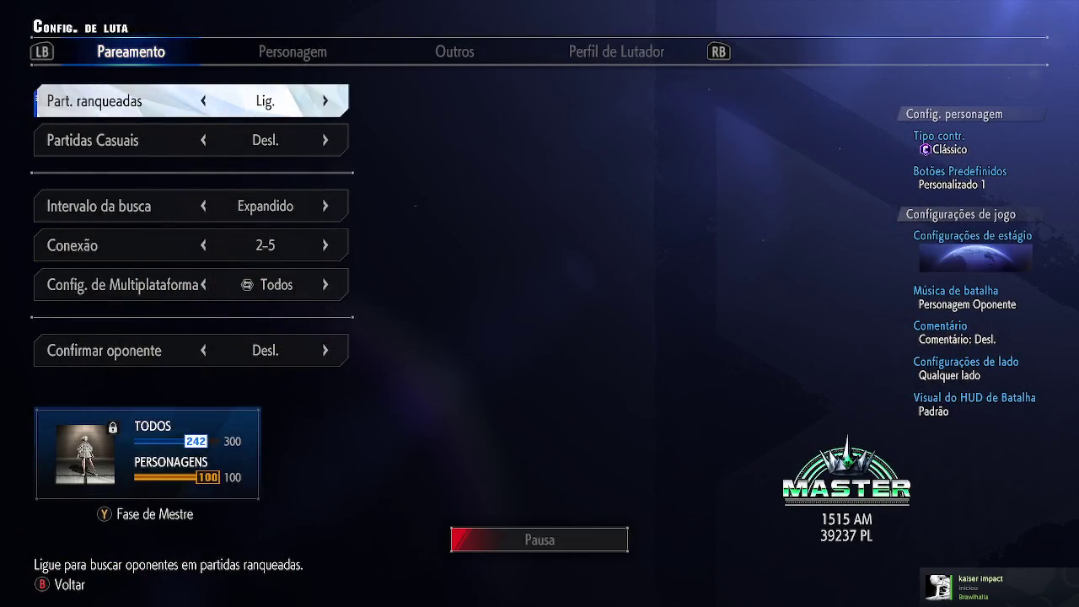
{"action": "key", "text": "Escape"}
{"action": "key", "text": "Escape"}
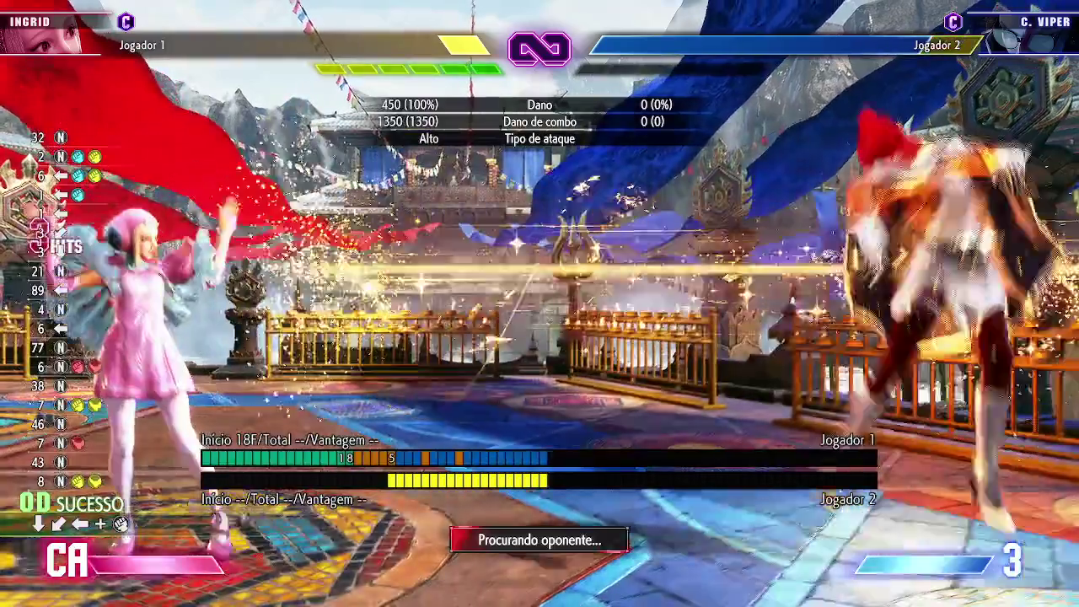
- Fire Ingrid's beam special move across the arena
{"action": "key", "text": "s"}
{"action": "key", "text": "a"}
{"action": "key", "text": "u"}
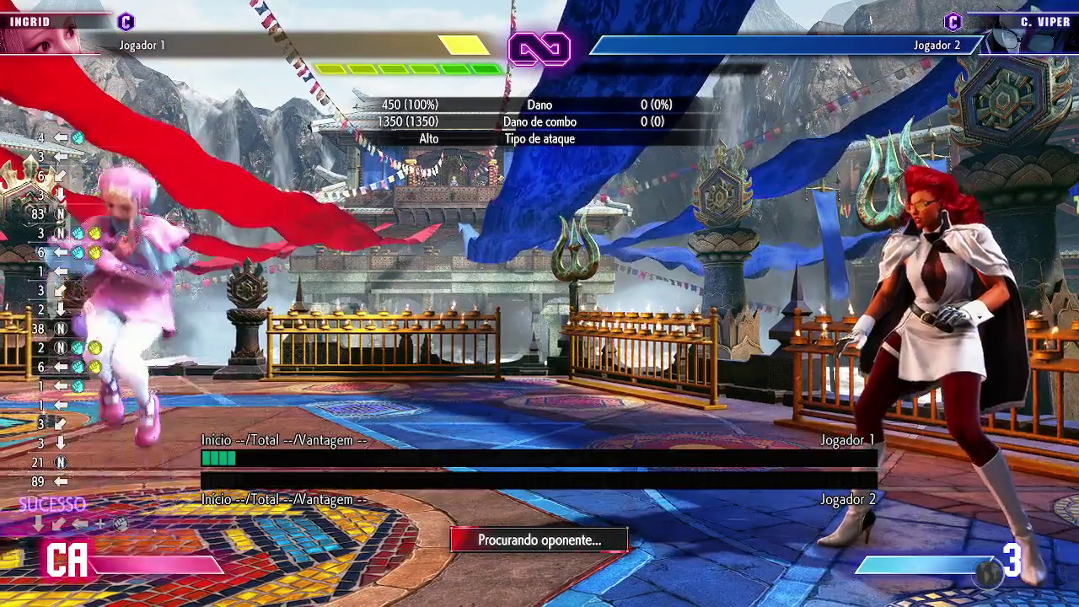
{"action": "key", "text": "s"}
{"action": "key", "text": "d"}
{"action": "key", "text": "u"}
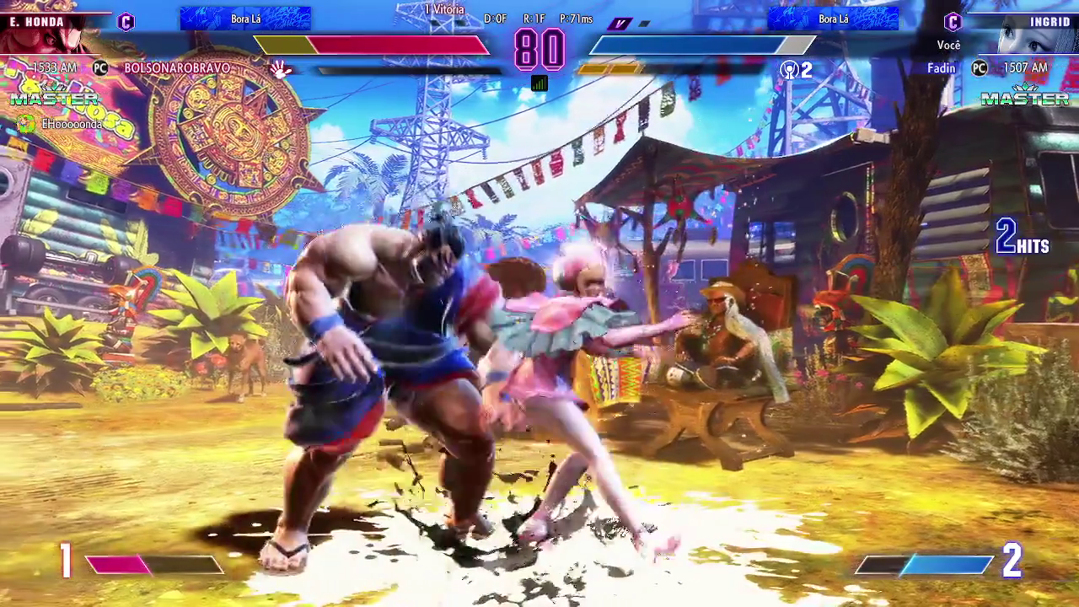
- Land Ingrid's cinematic super art on E. Honda for a 7-hit combo
{"action": "key", "text": "i"}
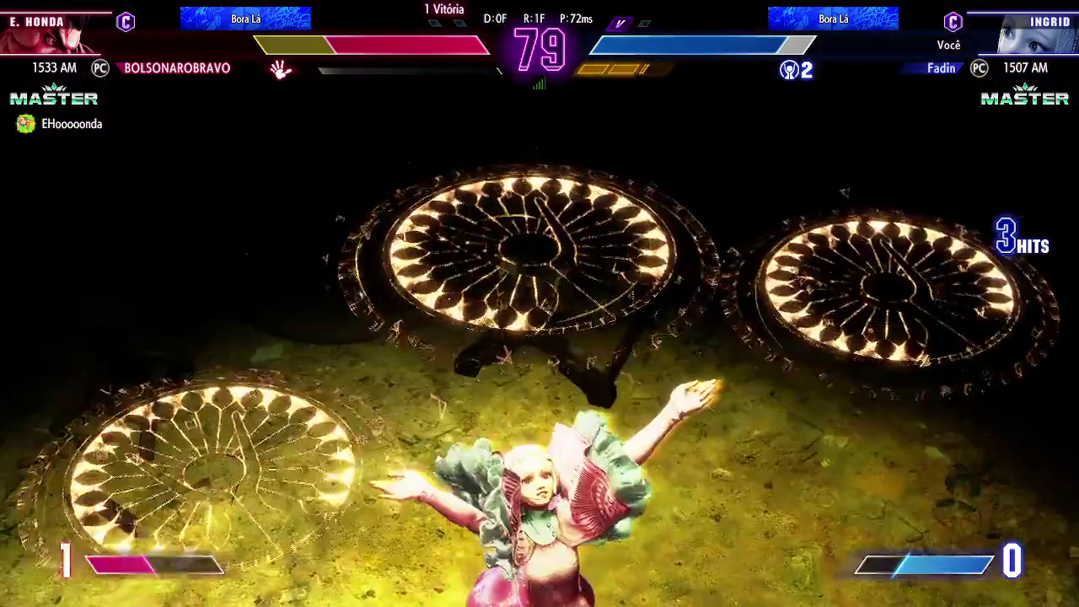